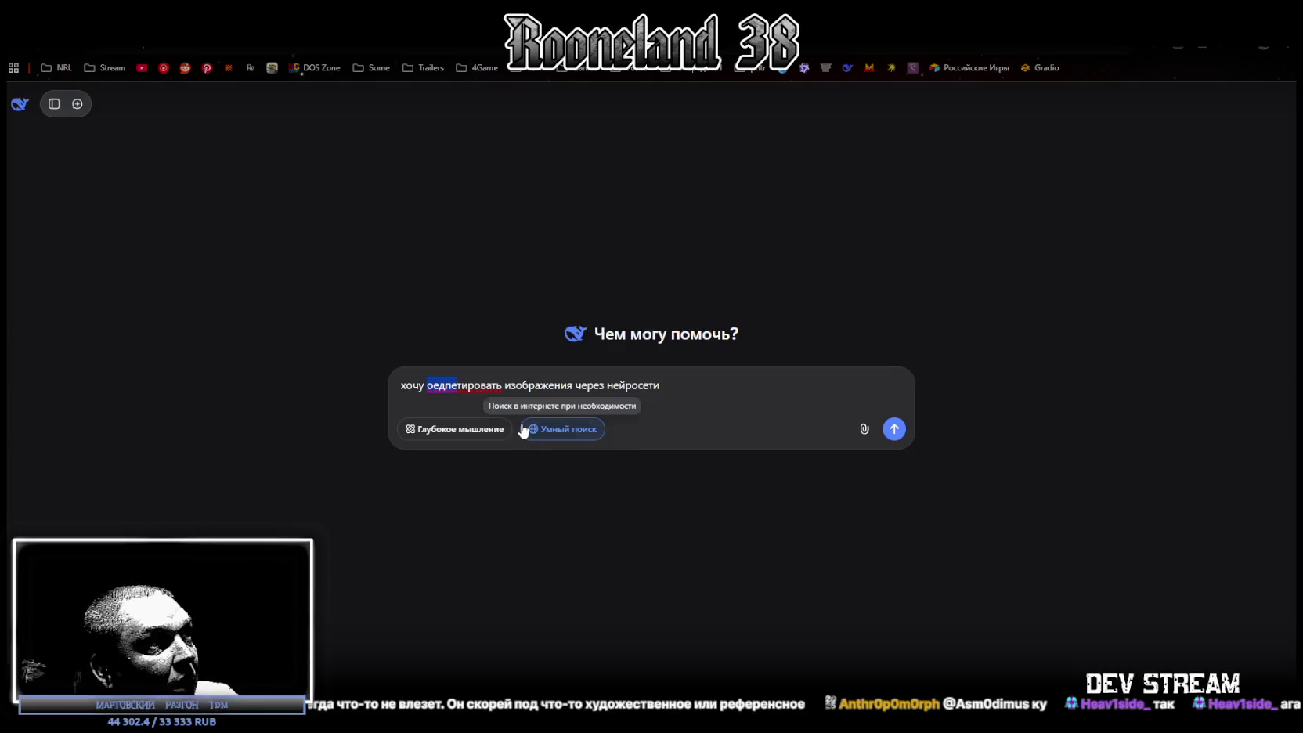
- Correct the misspelled word in the DeepSeek prompt to 'редак', then switch to Blockbench
{"action": "type", "text": "редак"}
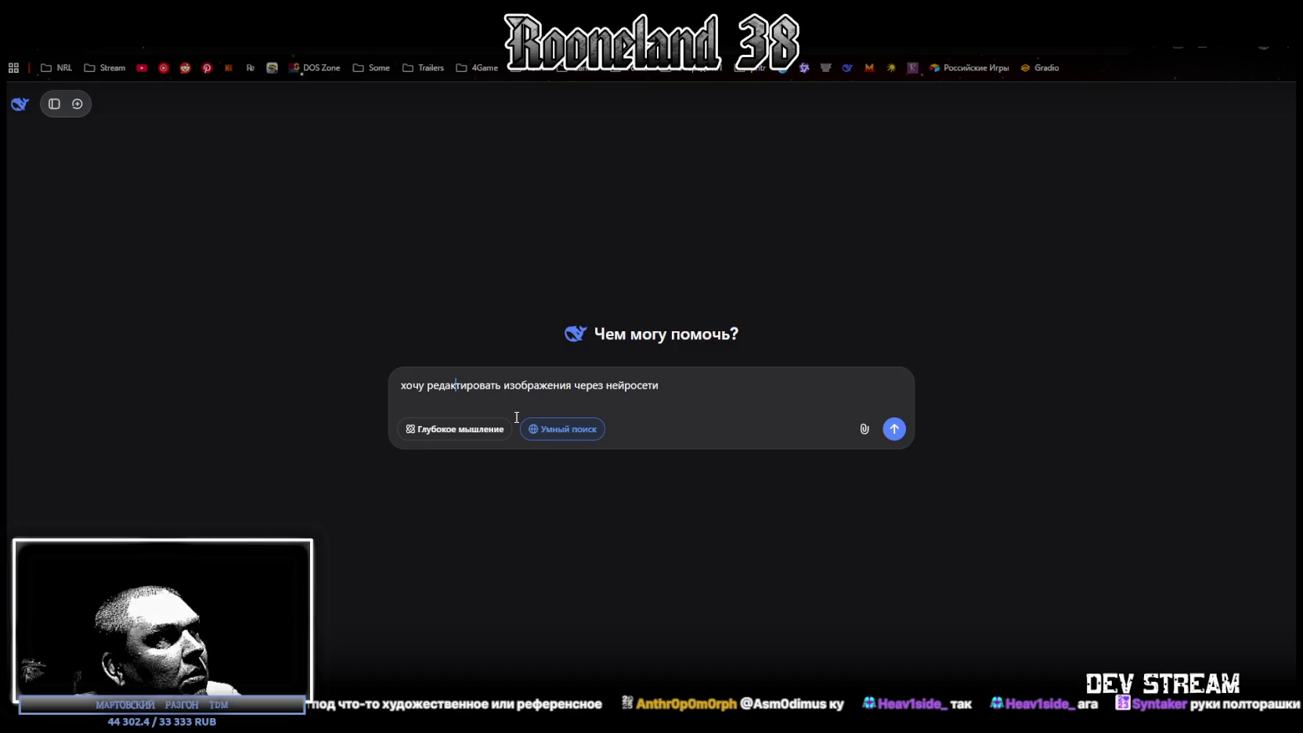
{"action": "key", "text": "alt+Tab"}
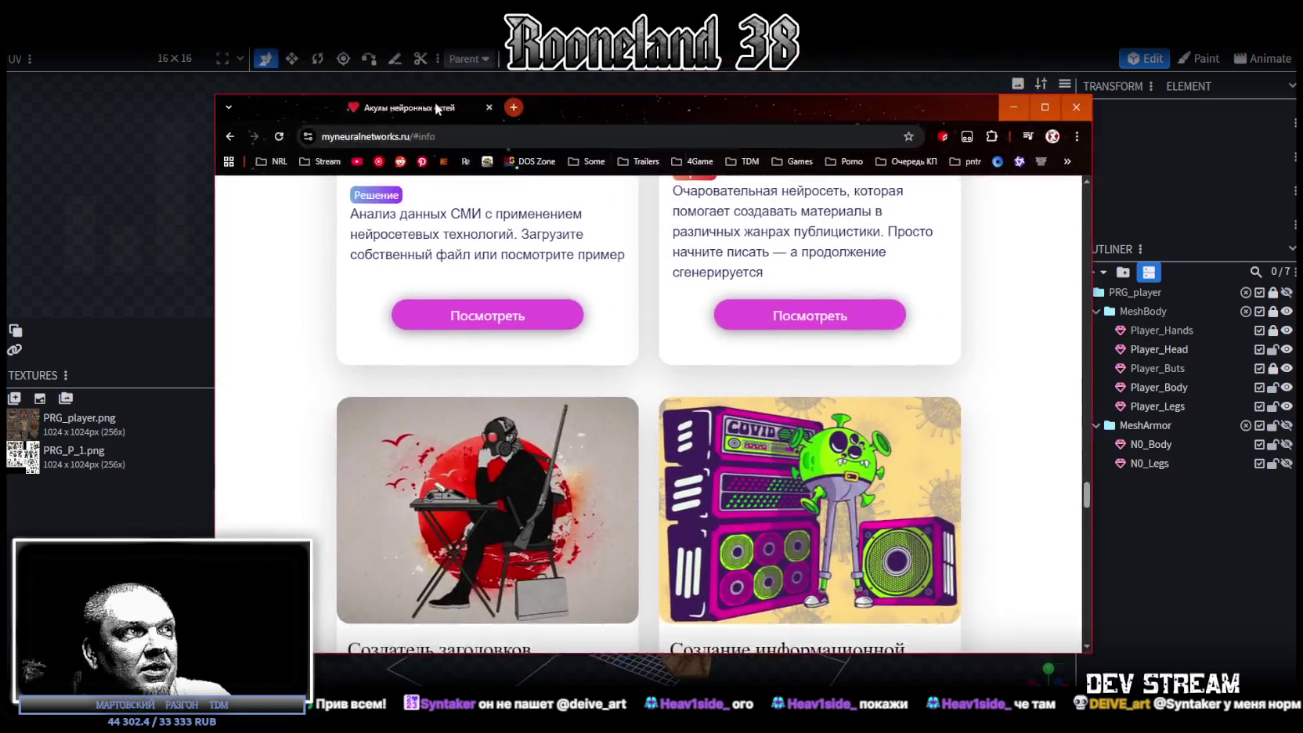
- Maximize the myneuralnetworks.ru page, browse down to horoscope and summarization services, then return to Blockbench
{"action": "left_click_drag", "start_coordinate": [378, 214], "coordinate": [435, 12]}
{"action": "scroll", "coordinate": [529, 352], "scroll_direction": "down", "scroll_amount": 3}
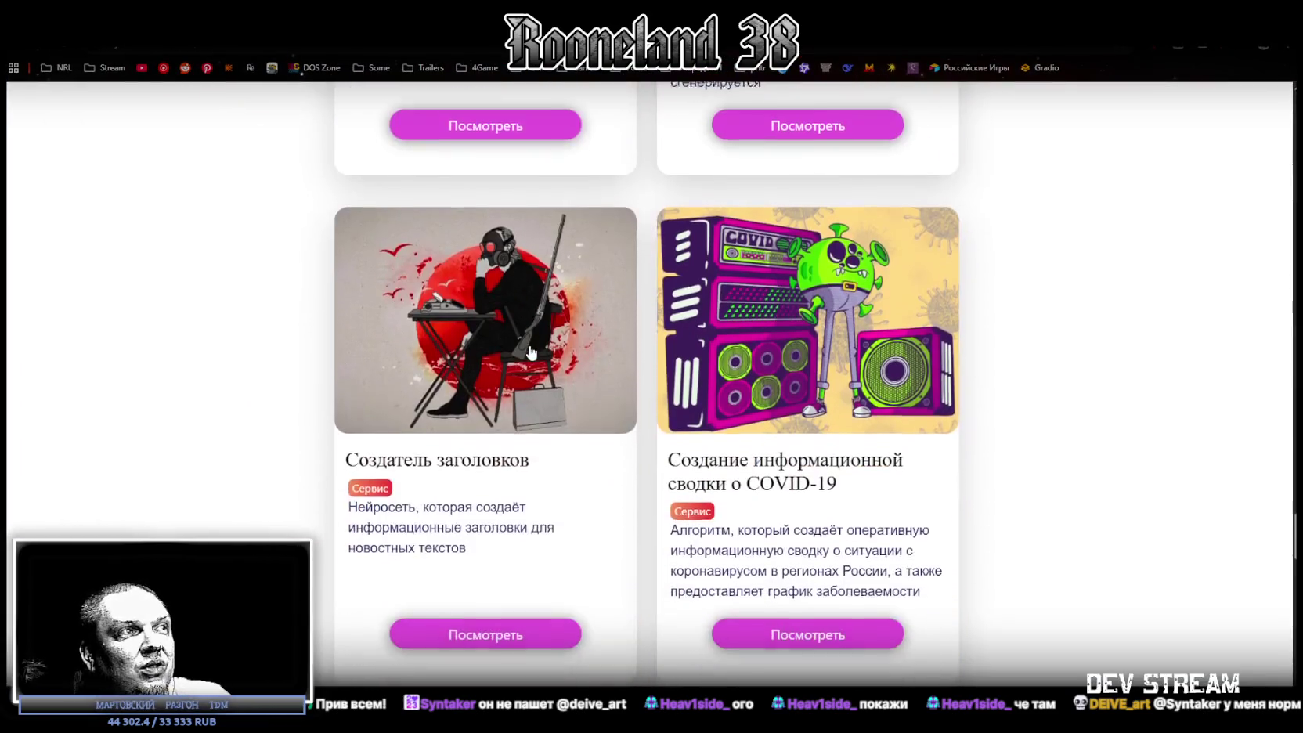
{"action": "scroll", "coordinate": [607, 402], "scroll_direction": "down", "scroll_amount": 2}
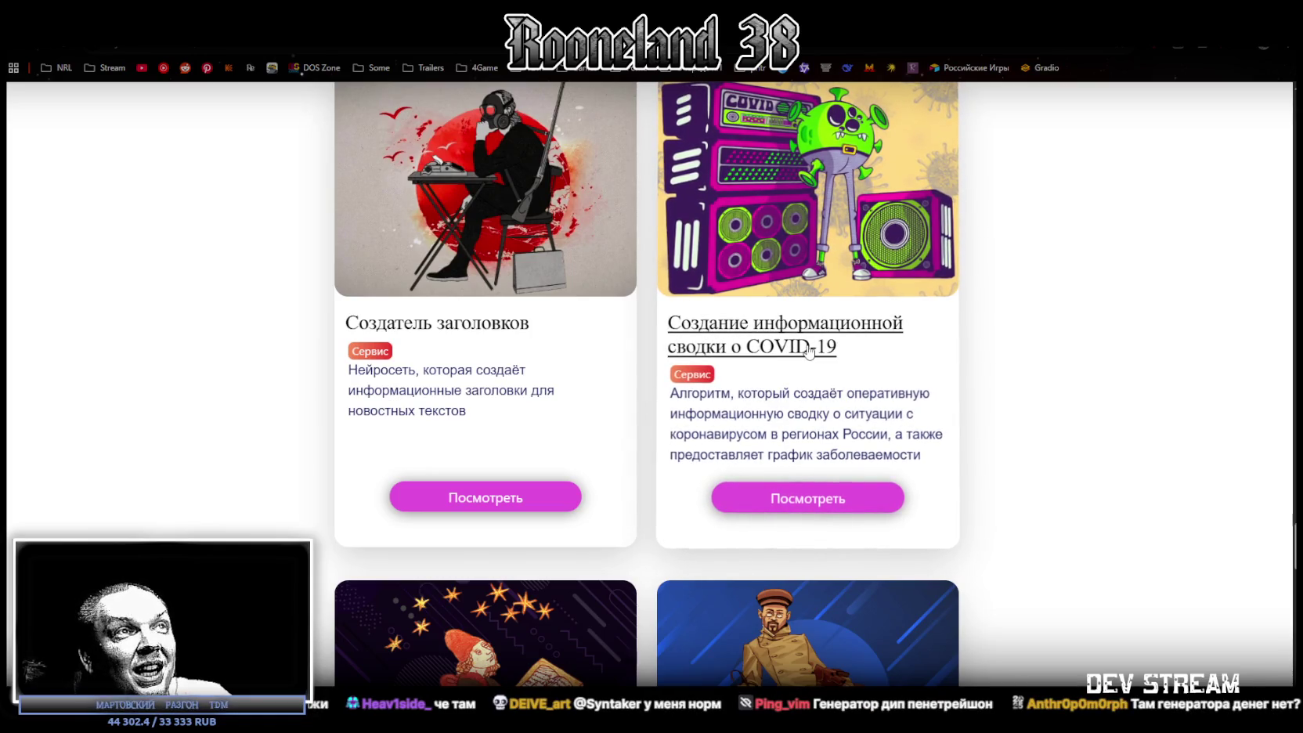
{"action": "scroll", "coordinate": [814, 352], "scroll_direction": "down", "scroll_amount": 3}
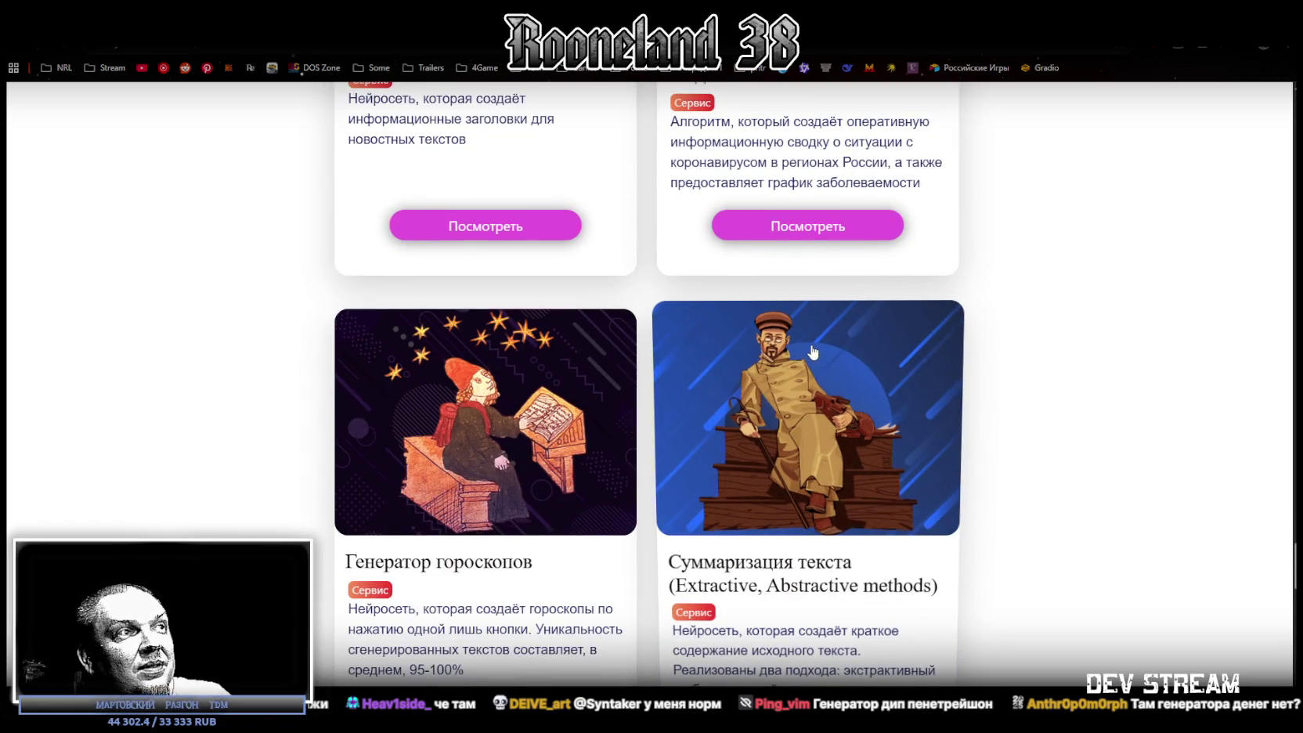
{"action": "scroll", "coordinate": [813, 353], "scroll_direction": "down", "scroll_amount": 2}
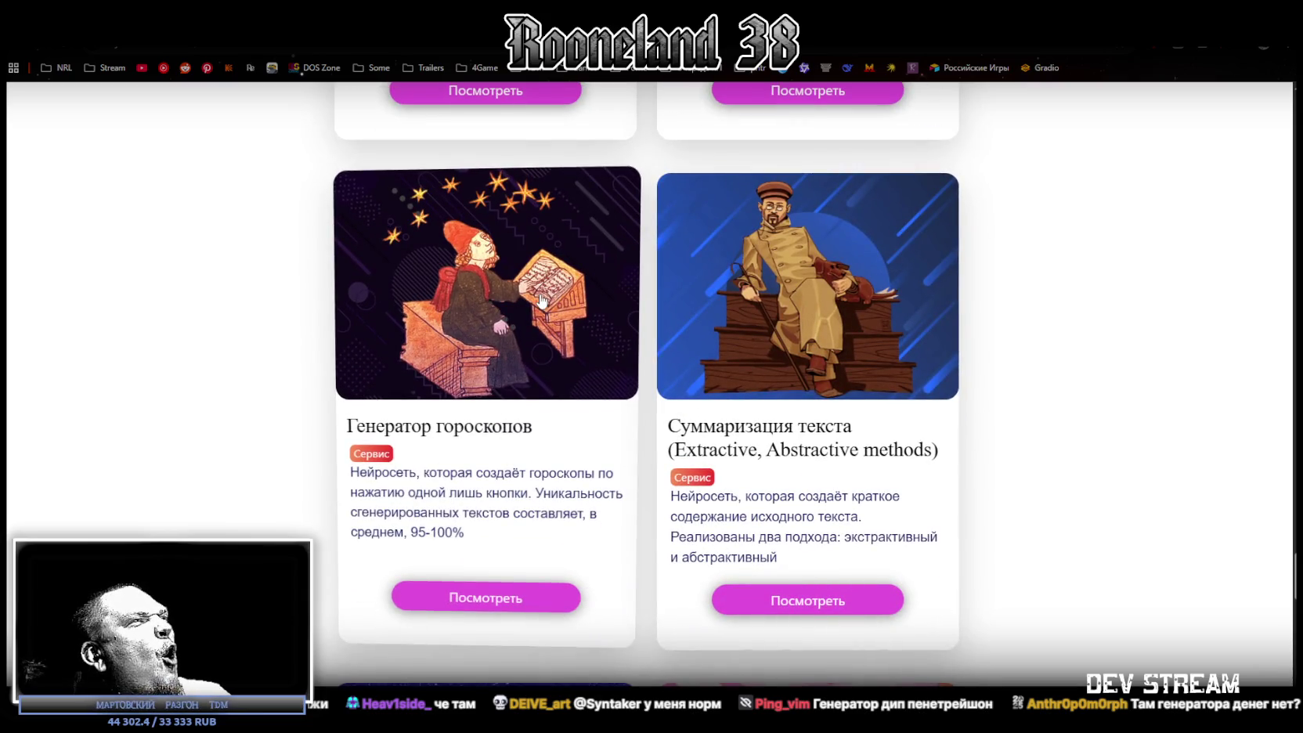
{"action": "key", "text": "alt+Tab"}
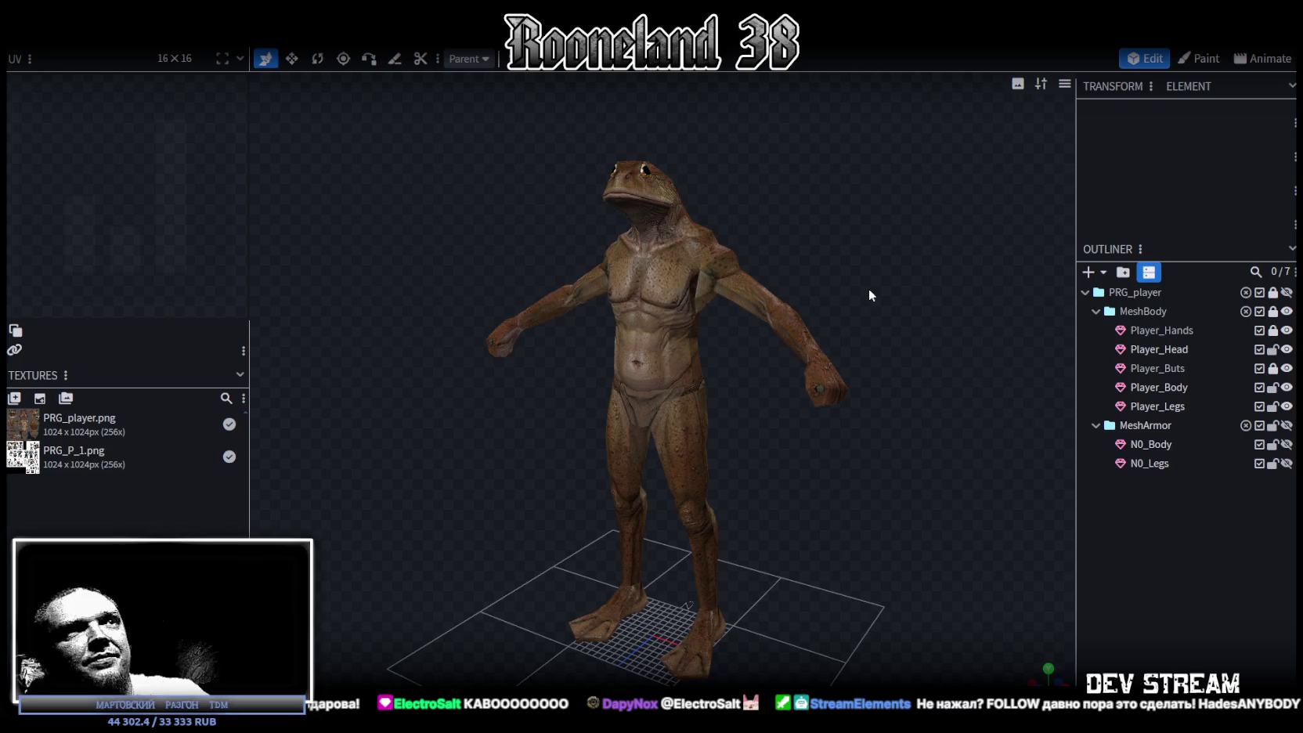
- Turn the frog-man to a front view, select Player_Body and lock it
{"action": "scroll", "coordinate": [818, 338], "scroll_direction": "up", "scroll_amount": 3}
{"action": "mouse_move", "coordinate": [931, 352]}
{"action": "left_mouse_down"}
{"action": "mouse_move", "coordinate": [907, 219]}
{"action": "mouse_move", "coordinate": [680, 274]}
{"action": "left_mouse_up"}
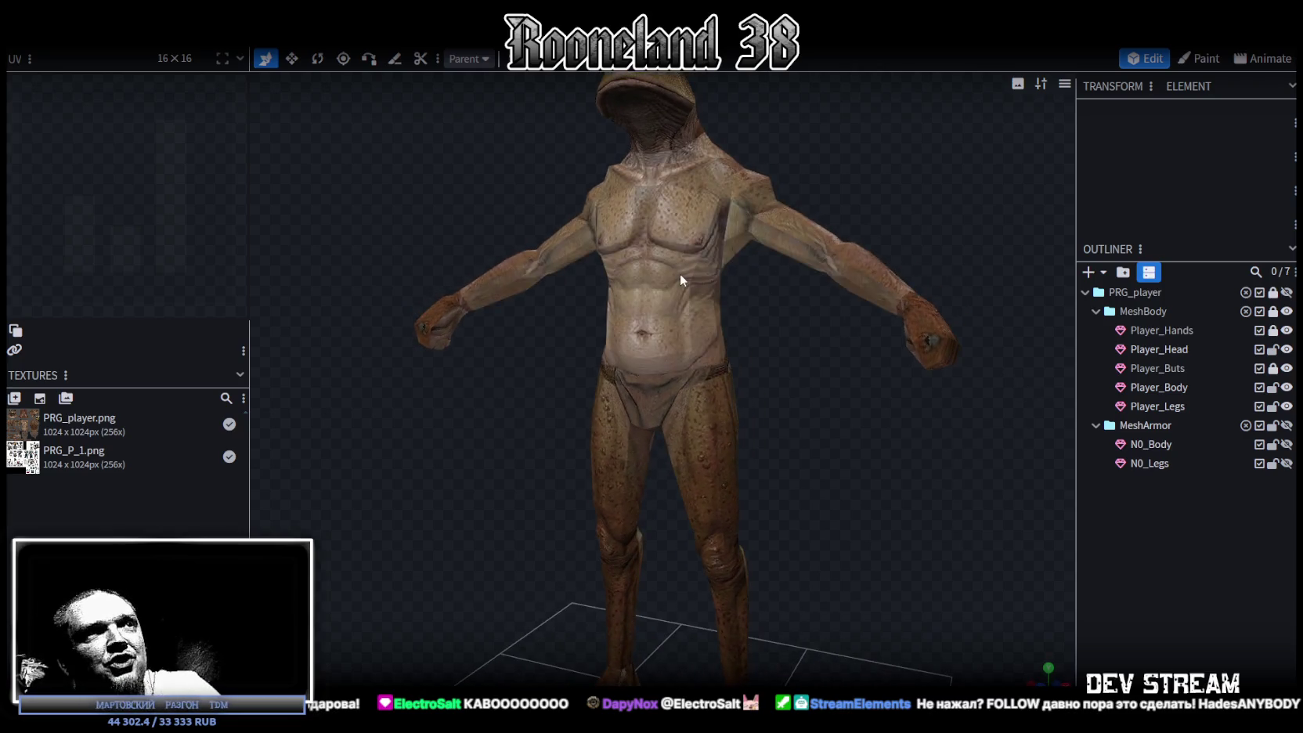
{"action": "left_click", "coordinate": [680, 274]}
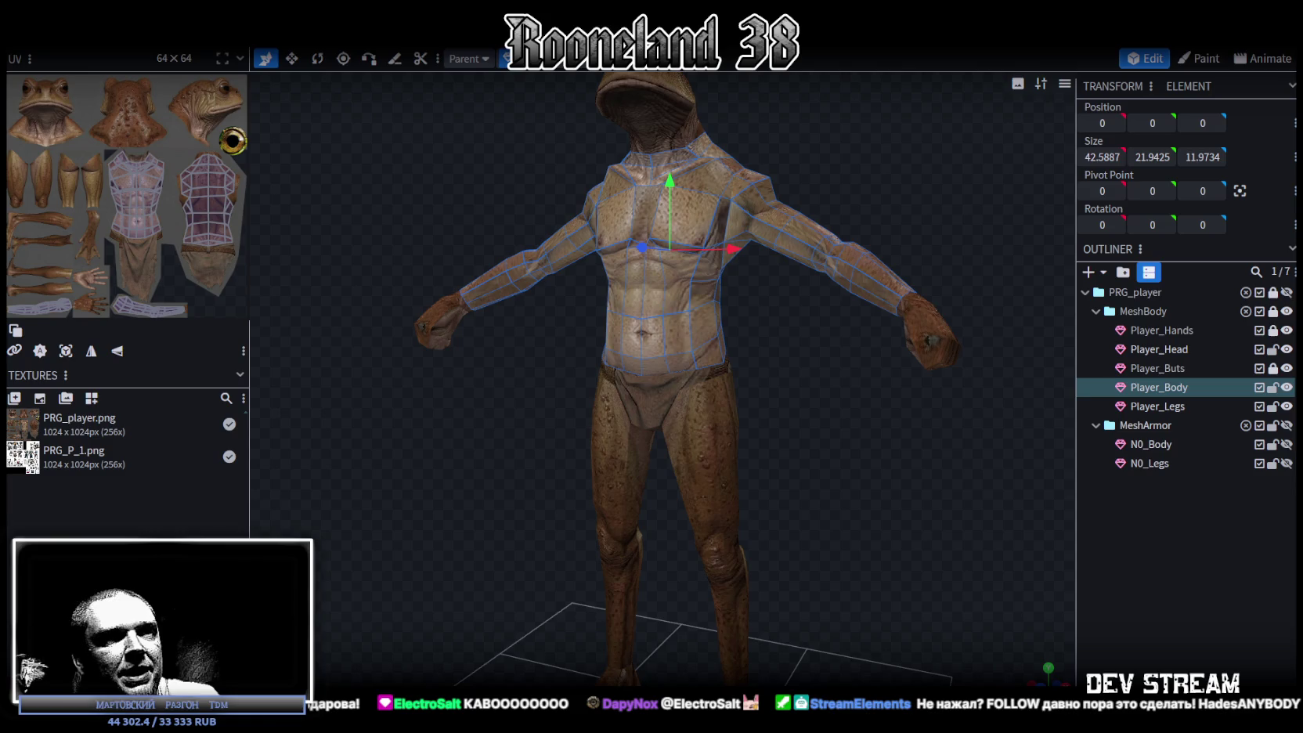
{"action": "mouse_move", "coordinate": [802, 403]}
{"action": "left_mouse_down"}
{"action": "mouse_move", "coordinate": [761, 404]}
{"action": "mouse_move", "coordinate": [776, 399]}
{"action": "left_mouse_up"}
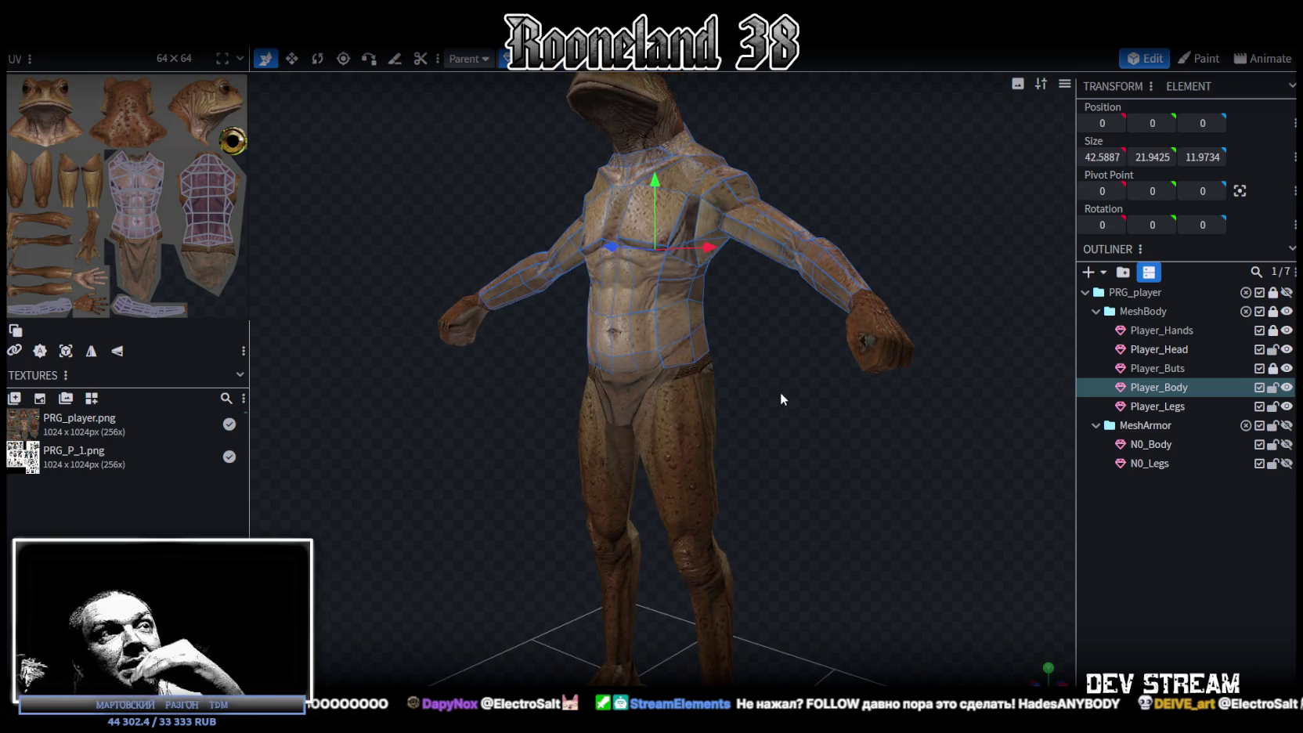
{"action": "mouse_move", "coordinate": [780, 392]}
{"action": "left_mouse_down"}
{"action": "mouse_move", "coordinate": [863, 394]}
{"action": "mouse_move", "coordinate": [766, 422]}
{"action": "mouse_move", "coordinate": [584, 433]}
{"action": "mouse_move", "coordinate": [812, 423]}
{"action": "mouse_move", "coordinate": [894, 395]}
{"action": "mouse_move", "coordinate": [881, 414]}
{"action": "mouse_move", "coordinate": [896, 423]}
{"action": "left_mouse_up"}
{"action": "left_click", "coordinate": [1273, 387]}
- Lock Player_Legs and Player_Head, then toggle the MeshBody and MeshArmor groups' visibility
{"action": "left_click", "coordinate": [1273, 406]}
{"action": "left_click", "coordinate": [1274, 349]}
{"action": "left_click", "coordinate": [1287, 349]}
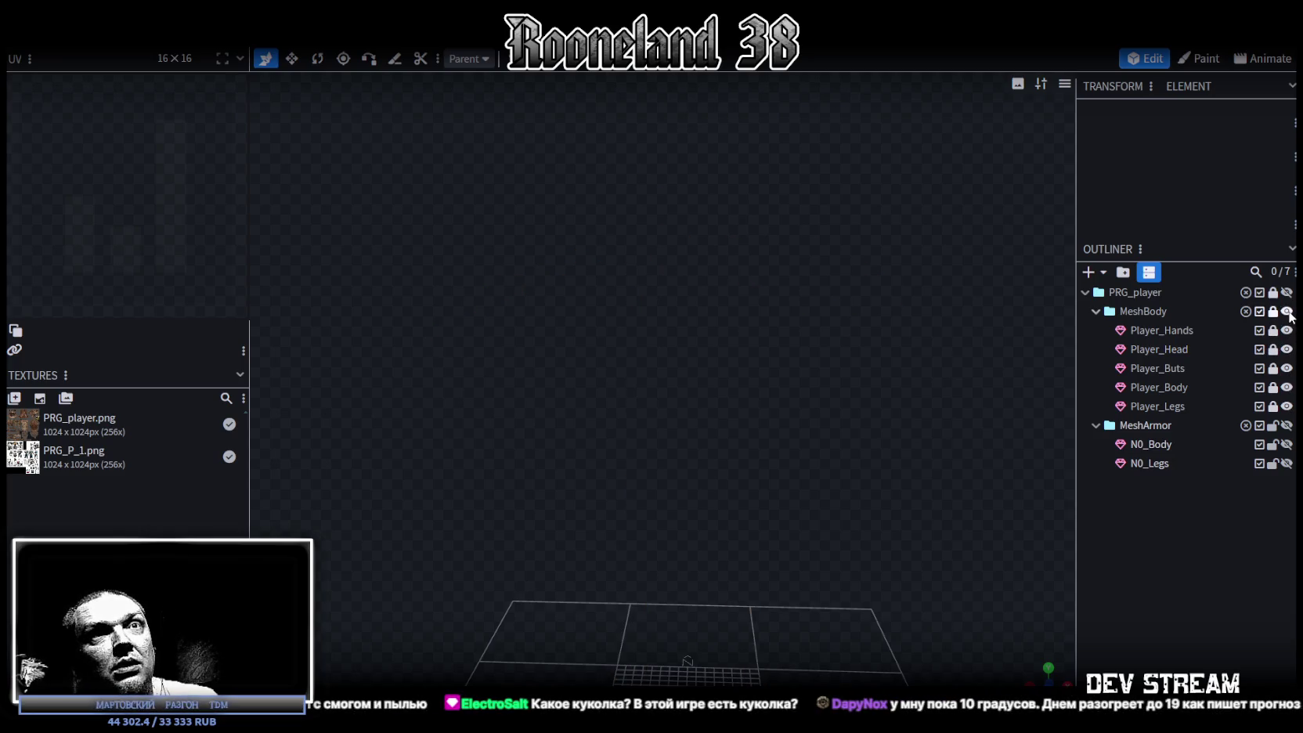
{"action": "scroll", "coordinate": [715, 442], "scroll_direction": "down", "scroll_amount": 3}
{"action": "scroll", "coordinate": [715, 443], "scroll_direction": "down", "scroll_amount": 2}
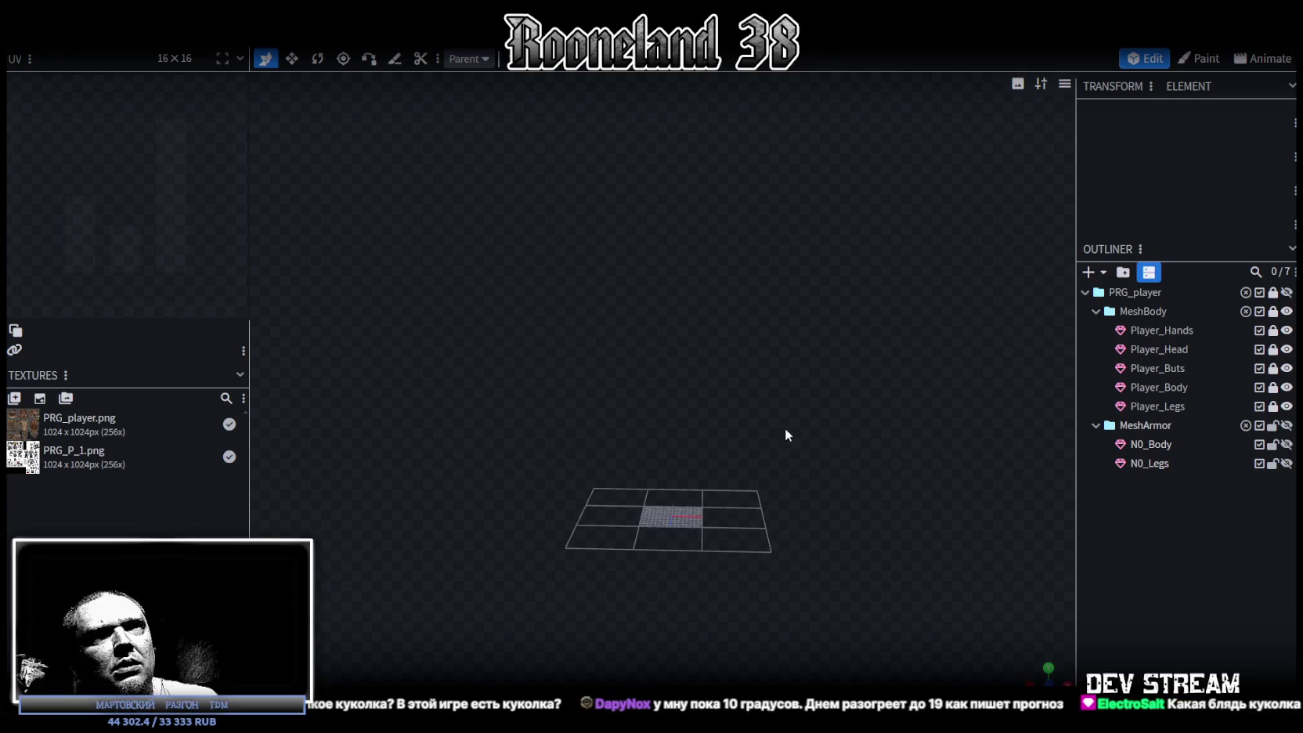
{"action": "left_click", "coordinate": [1287, 311]}
{"action": "left_click", "coordinate": [1287, 425]}
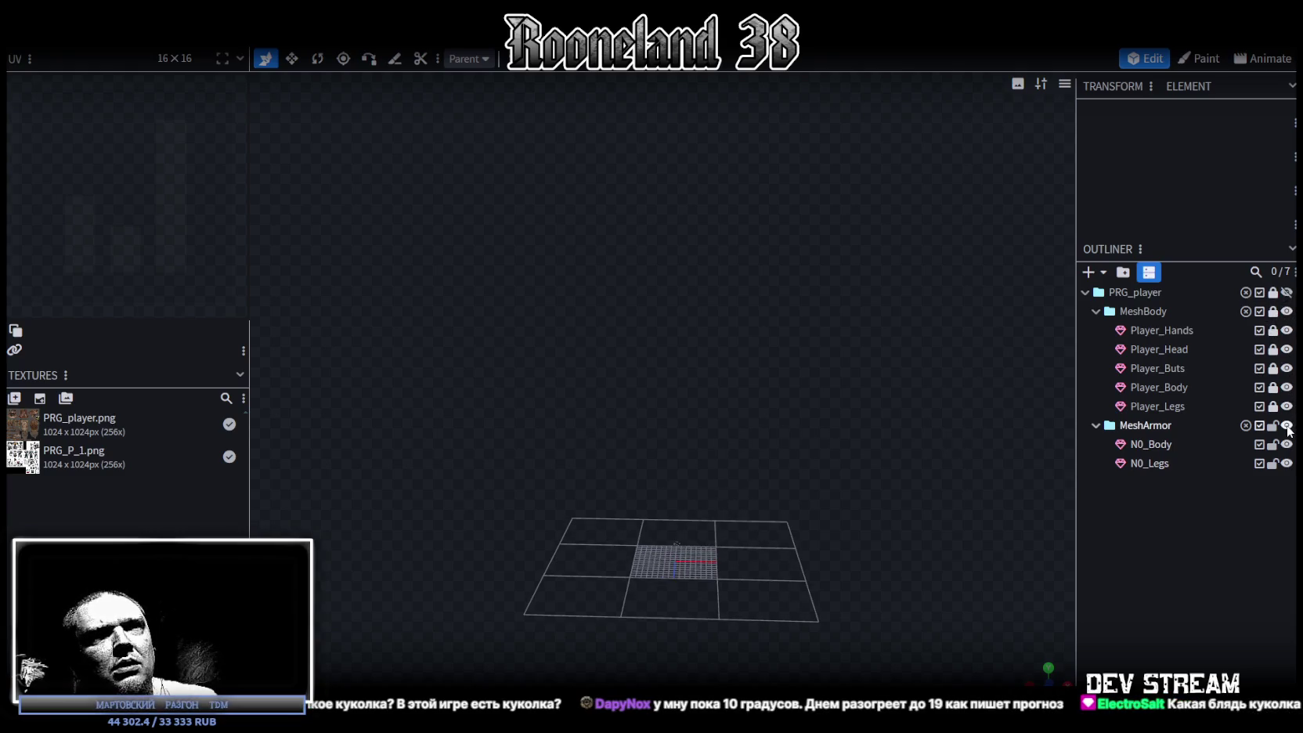
- Select the N0_Body armor mesh, save the model, and hide then reshow MeshBody
{"action": "scroll", "coordinate": [514, 361], "scroll_direction": "down", "scroll_amount": 2}
{"action": "left_click", "coordinate": [651, 450]}
{"action": "mouse_move", "coordinate": [774, 379]}
{"action": "left_mouse_down"}
{"action": "mouse_move", "coordinate": [860, 462]}
{"action": "mouse_move", "coordinate": [929, 423]}
{"action": "mouse_move", "coordinate": [854, 496]}
{"action": "mouse_move", "coordinate": [859, 464]}
{"action": "mouse_move", "coordinate": [842, 479]}
{"action": "mouse_move", "coordinate": [742, 362]}
{"action": "mouse_move", "coordinate": [673, 495]}
{"action": "left_mouse_up"}
{"action": "key", "text": "ctrl+s"}
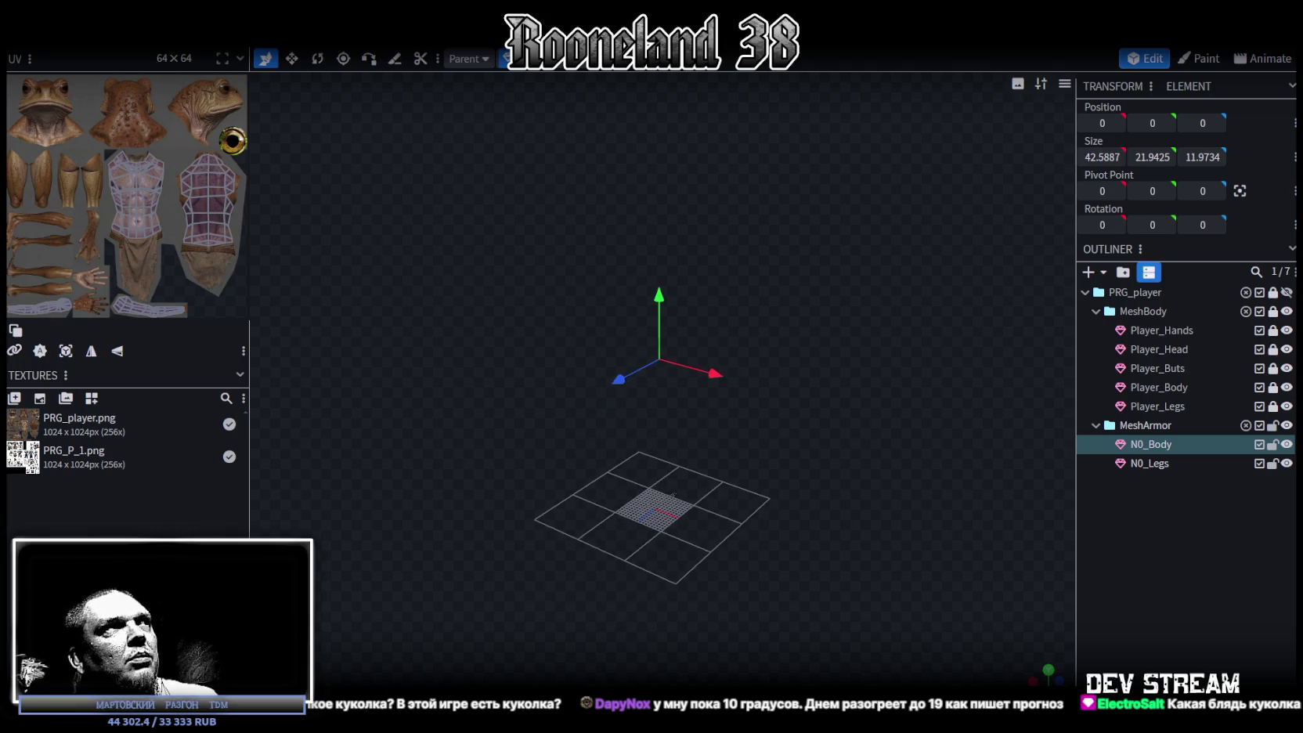
{"action": "left_click", "coordinate": [1287, 311]}
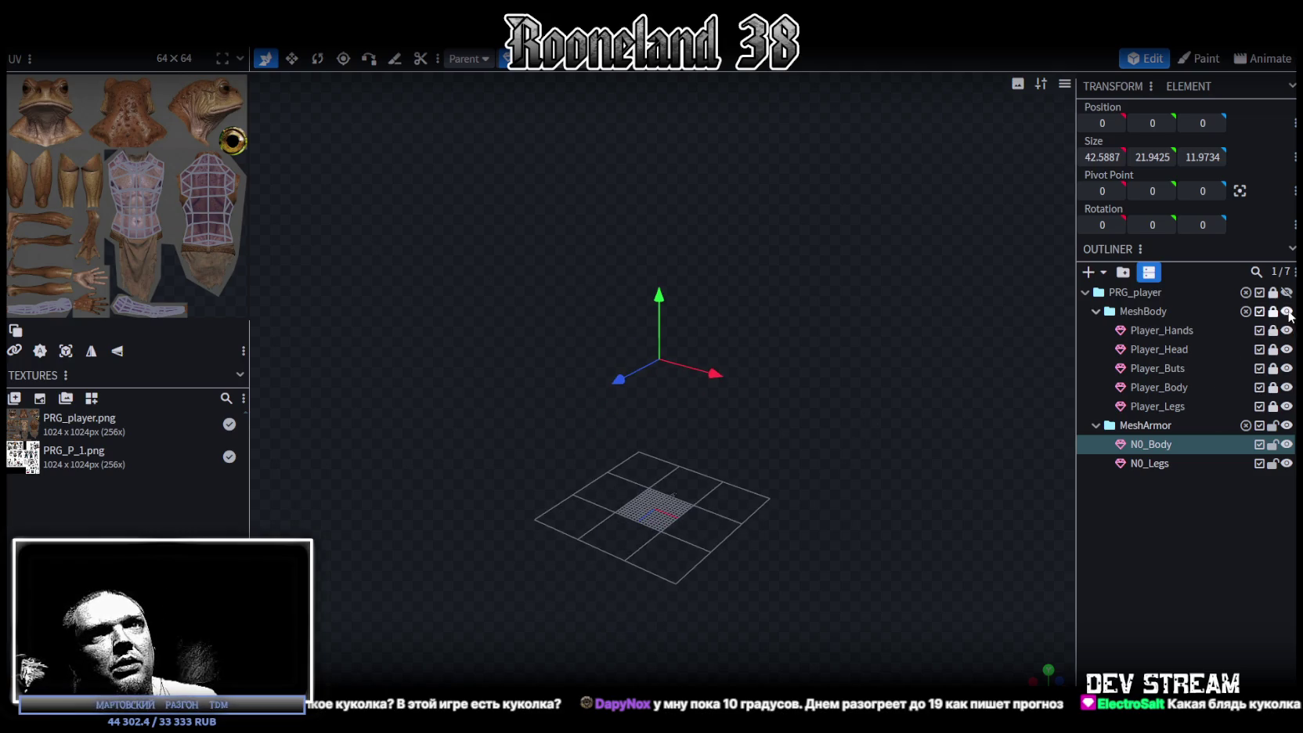
{"action": "left_click", "coordinate": [1287, 311]}
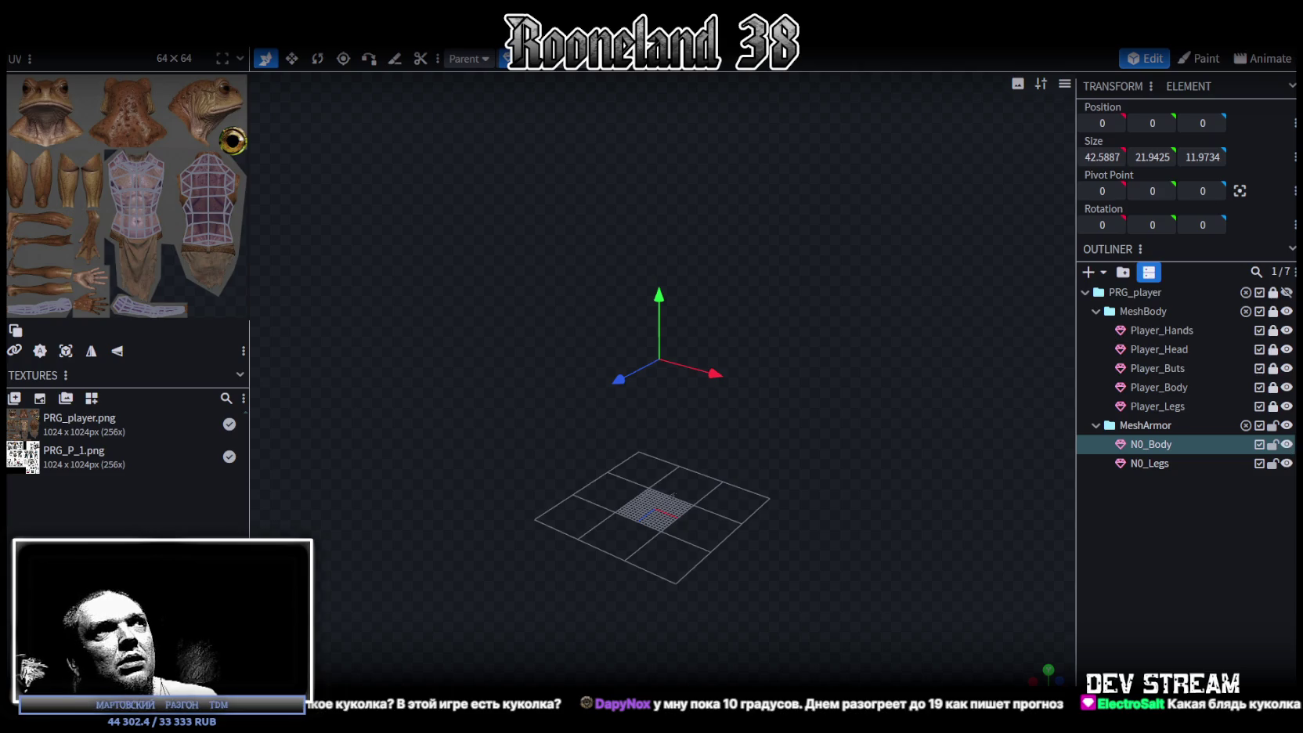
- Select all of the armor mesh, then close Blockbench choosing Save All
{"action": "key", "text": "ctrl+a"}
{"action": "mouse_move", "coordinate": [795, 316]}
{"action": "left_mouse_down"}
{"action": "mouse_move", "coordinate": [501, 329]}
{"action": "mouse_move", "coordinate": [741, 210]}
{"action": "mouse_move", "coordinate": [830, 383]}
{"action": "left_mouse_up"}
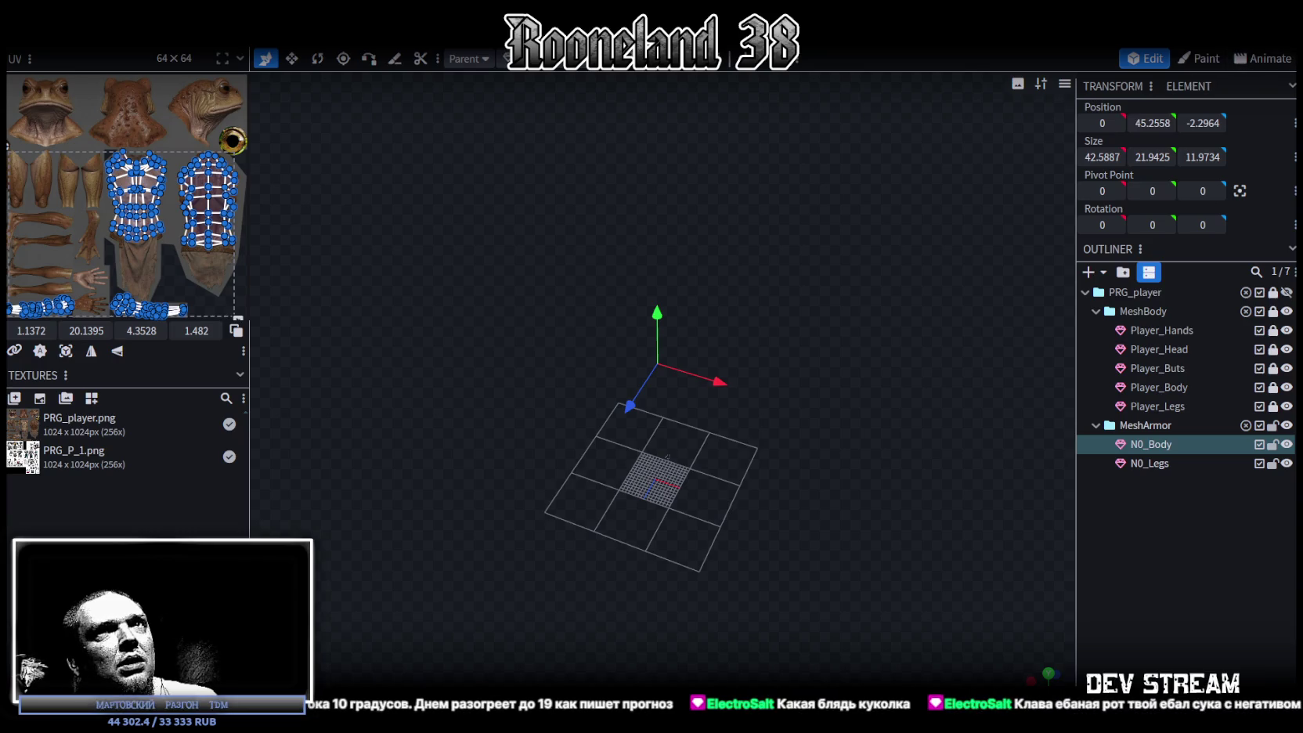
{"action": "key", "text": "alt+F4"}
{"action": "left_click", "coordinate": [647, 187]}
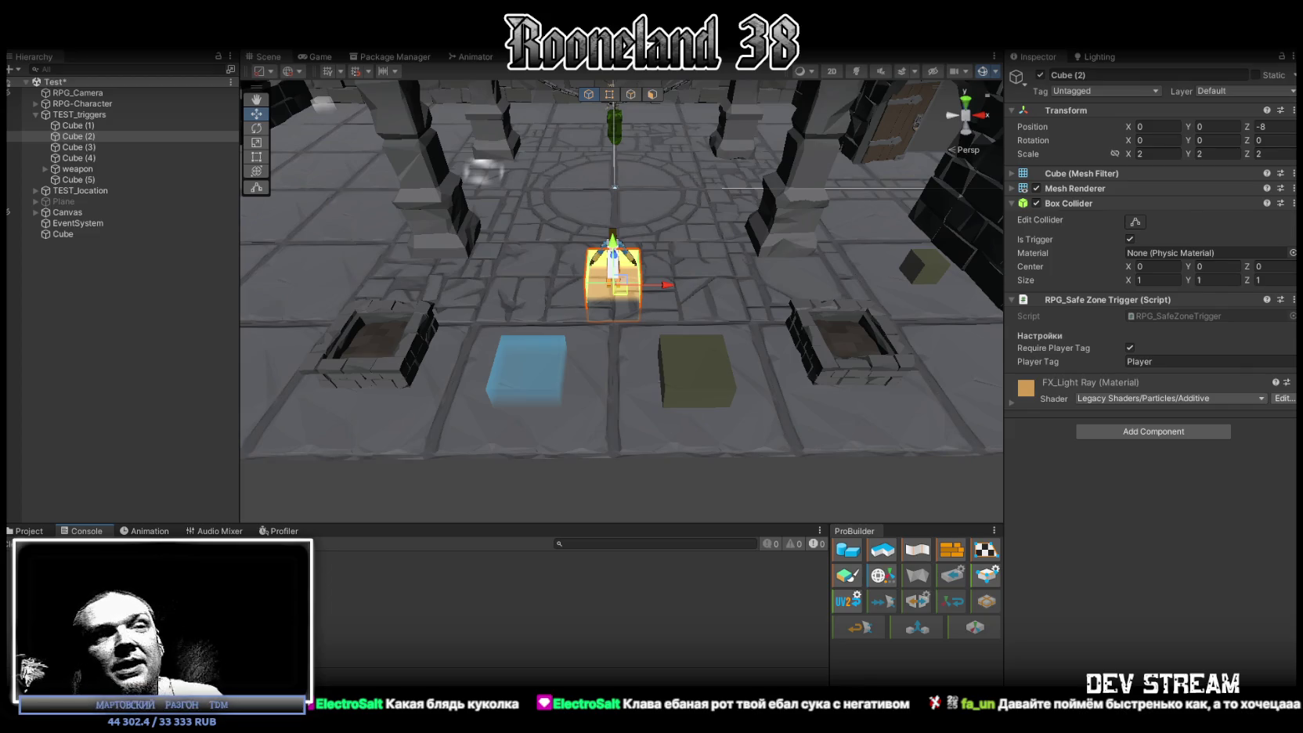
- Switch from Unity back to the Blockbench window with the frog-man model
{"action": "key", "text": "alt+Tab"}
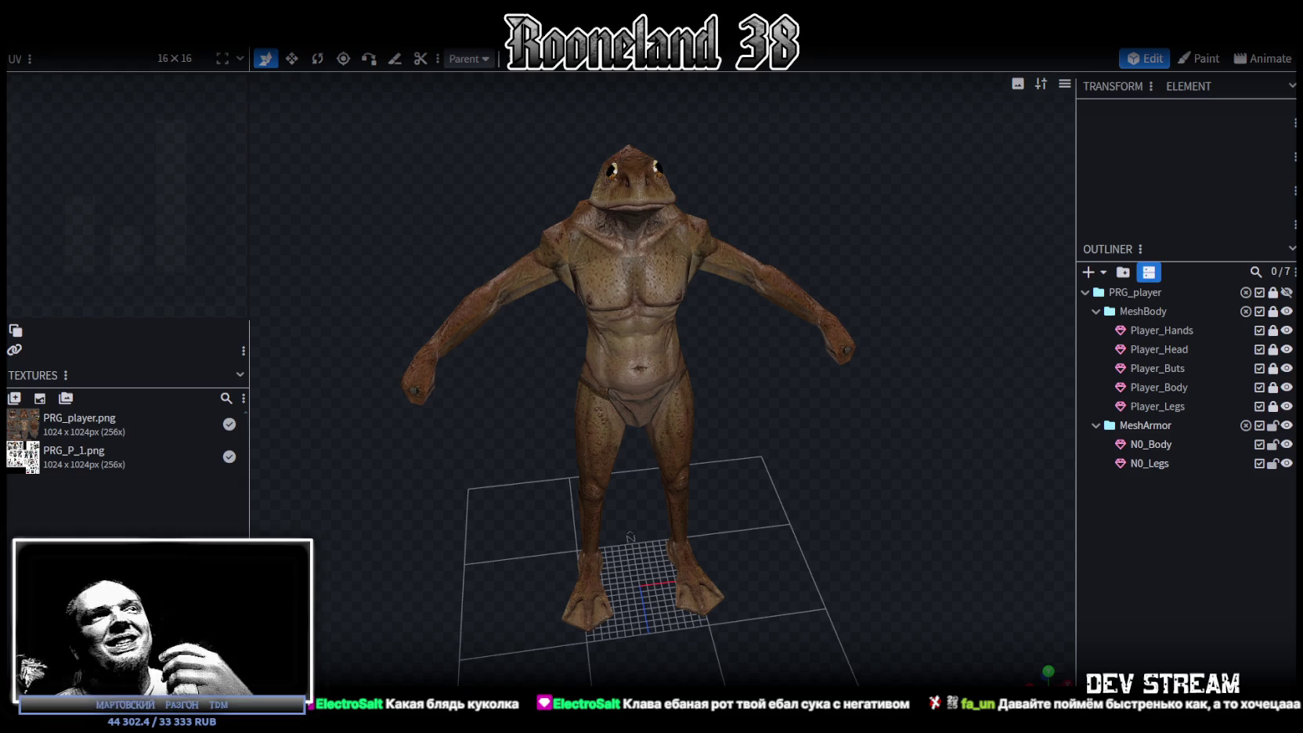
- Scroll the Outliner and orbit the view to look down on the frog-man model
{"action": "scroll", "coordinate": [885, 462], "scroll_direction": "up", "scroll_amount": 2}
{"action": "scroll", "coordinate": [883, 455], "scroll_direction": "down", "scroll_amount": 1}
{"action": "scroll", "coordinate": [828, 417], "scroll_direction": "down", "scroll_amount": 2}
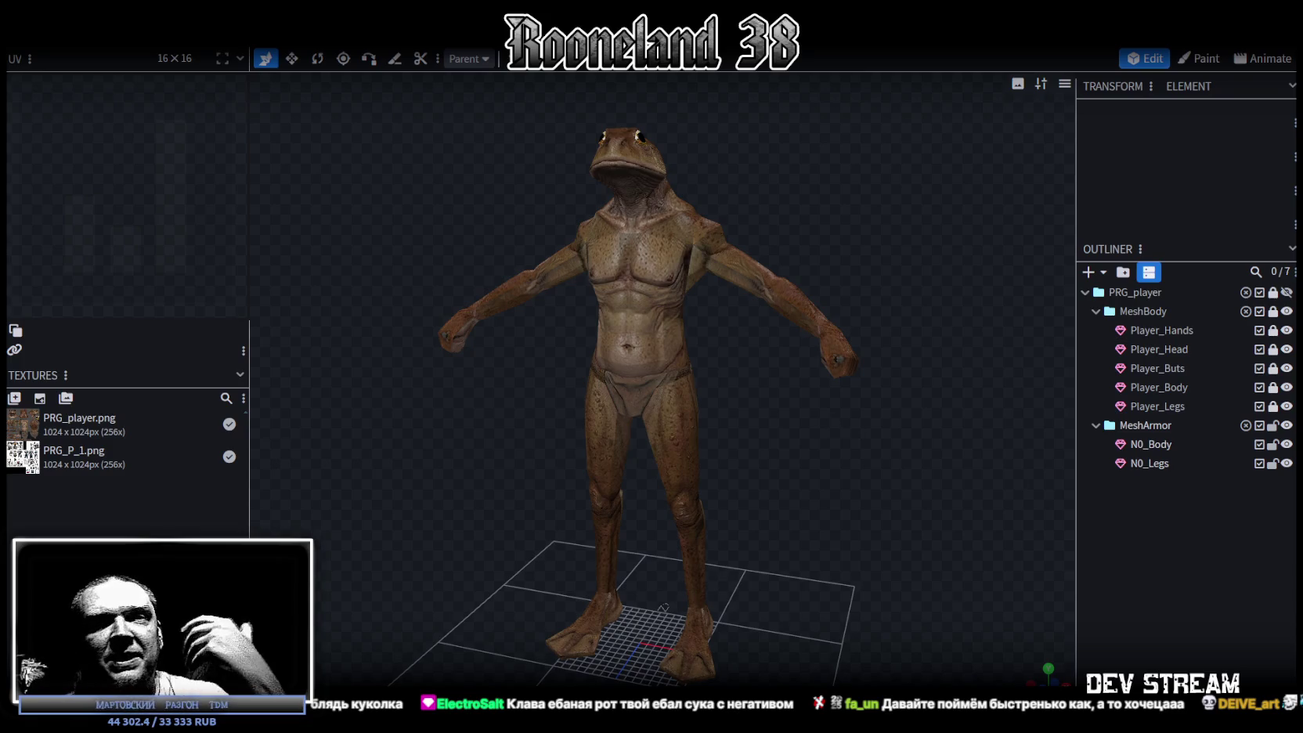
{"action": "scroll", "coordinate": [859, 408], "scroll_direction": "up", "scroll_amount": 1}
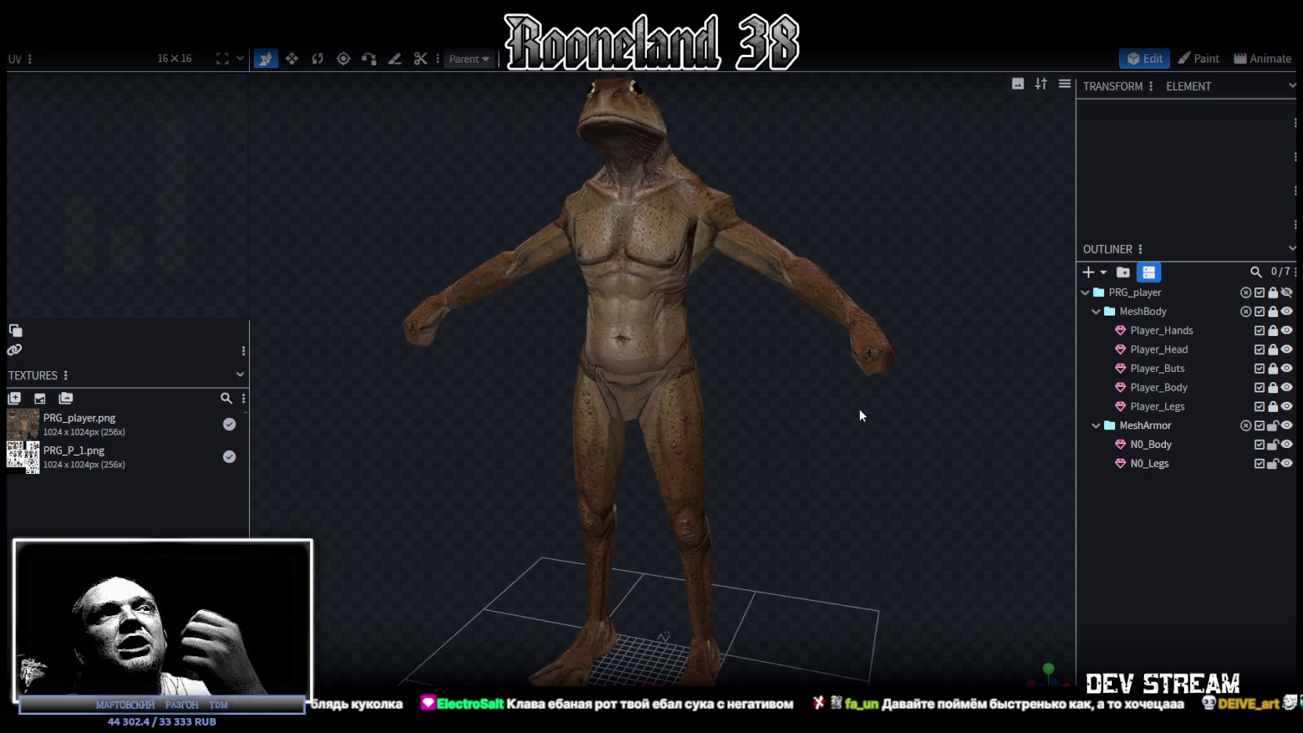
{"action": "scroll", "coordinate": [834, 429], "scroll_direction": "up", "scroll_amount": 1}
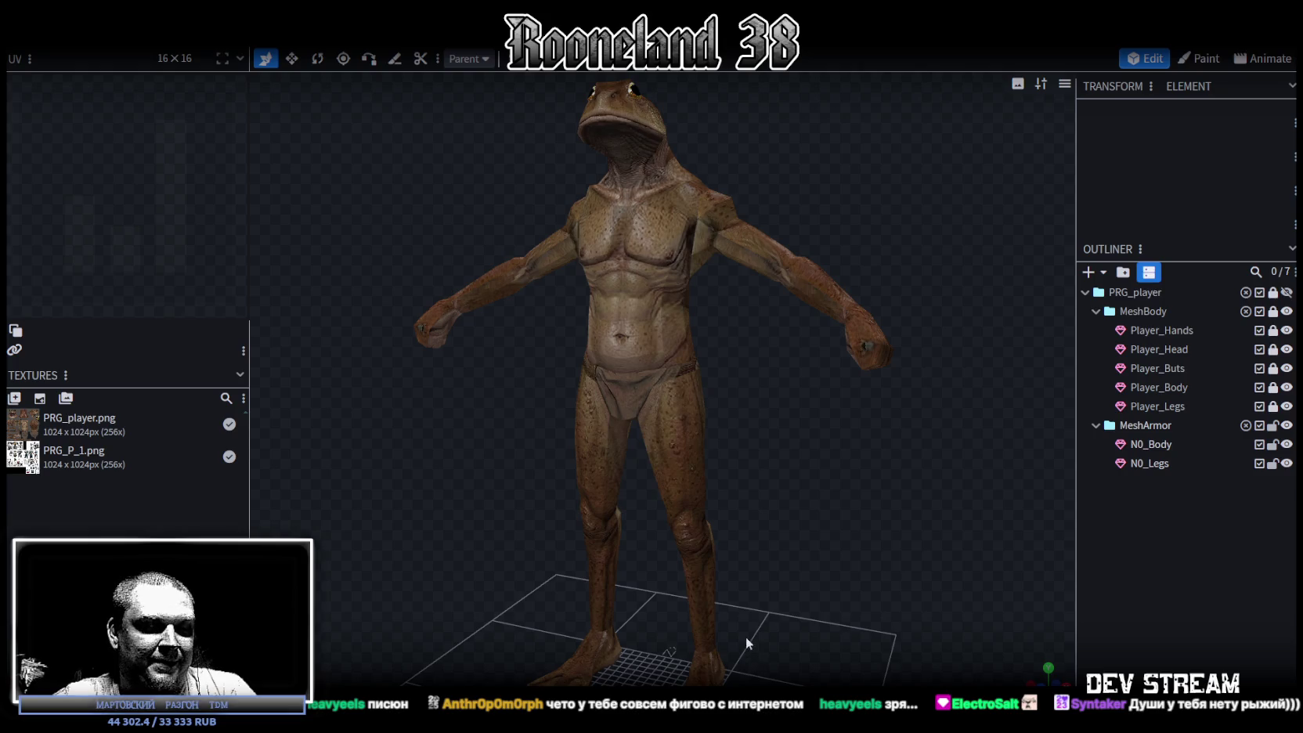
{"action": "mouse_move", "coordinate": [840, 608]}
{"action": "left_mouse_down"}
{"action": "mouse_move", "coordinate": [798, 525]}
{"action": "mouse_move", "coordinate": [787, 571]}
{"action": "mouse_move", "coordinate": [372, 458]}
{"action": "mouse_move", "coordinate": [834, 529]}
{"action": "left_mouse_up"}
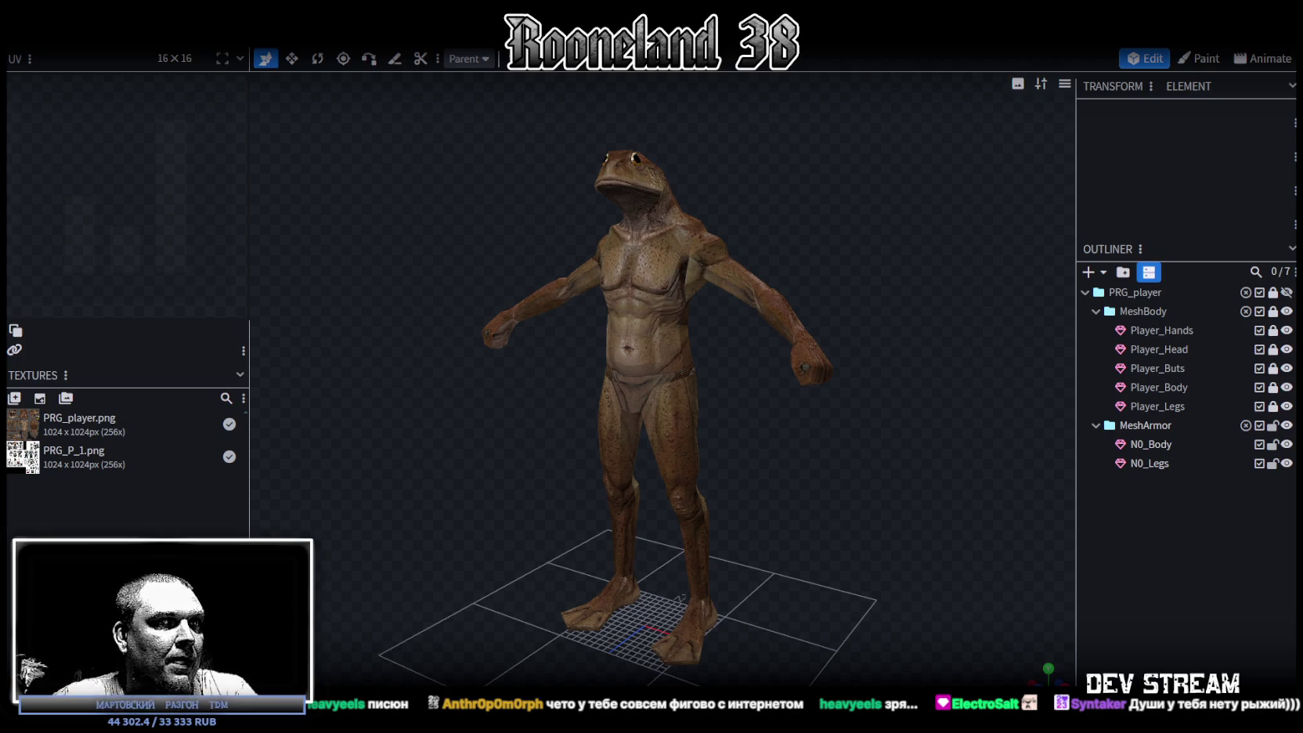
- Select N0_Body and drag one side face along X to 4.456, 38.9443, 0.8216
{"action": "left_click", "coordinate": [654, 266]}
{"action": "scroll", "coordinate": [684, 326], "scroll_direction": "up", "scroll_amount": 2}
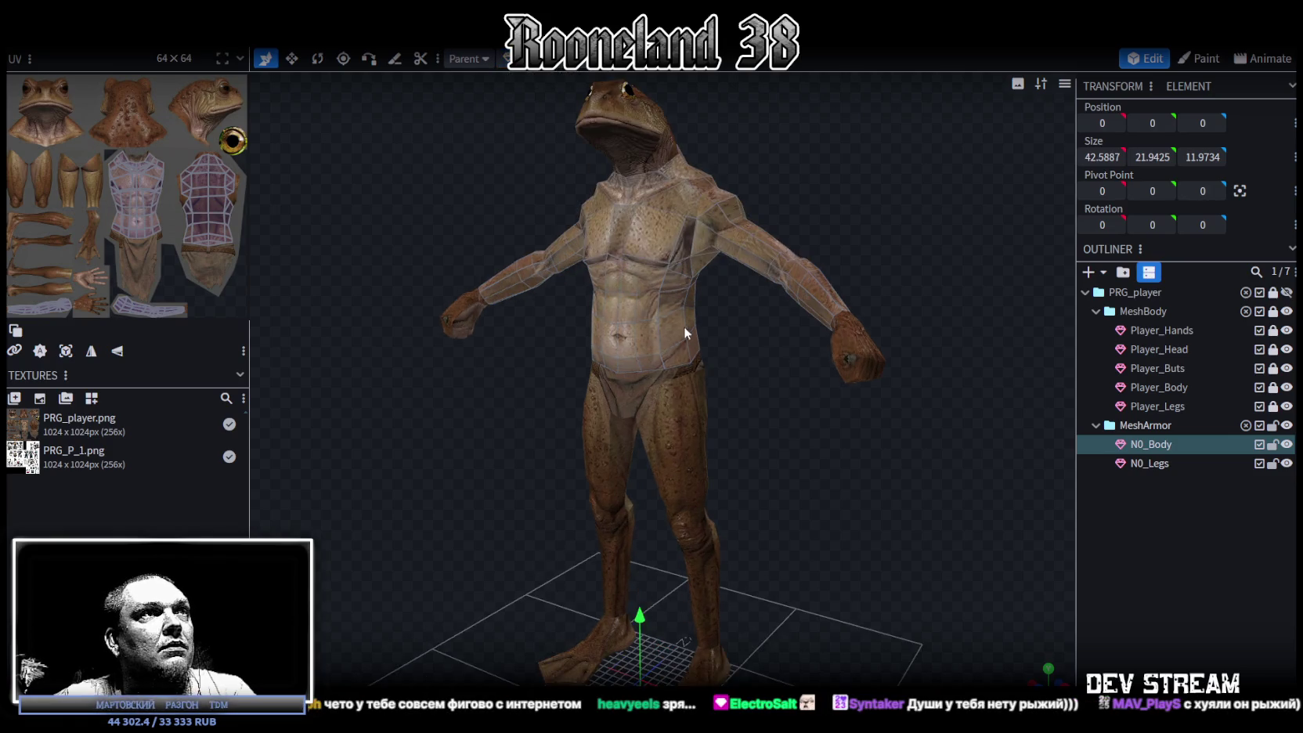
{"action": "left_click", "coordinate": [684, 326]}
{"action": "left_click_drag", "start_coordinate": [863, 420], "coordinate": [743, 316]}
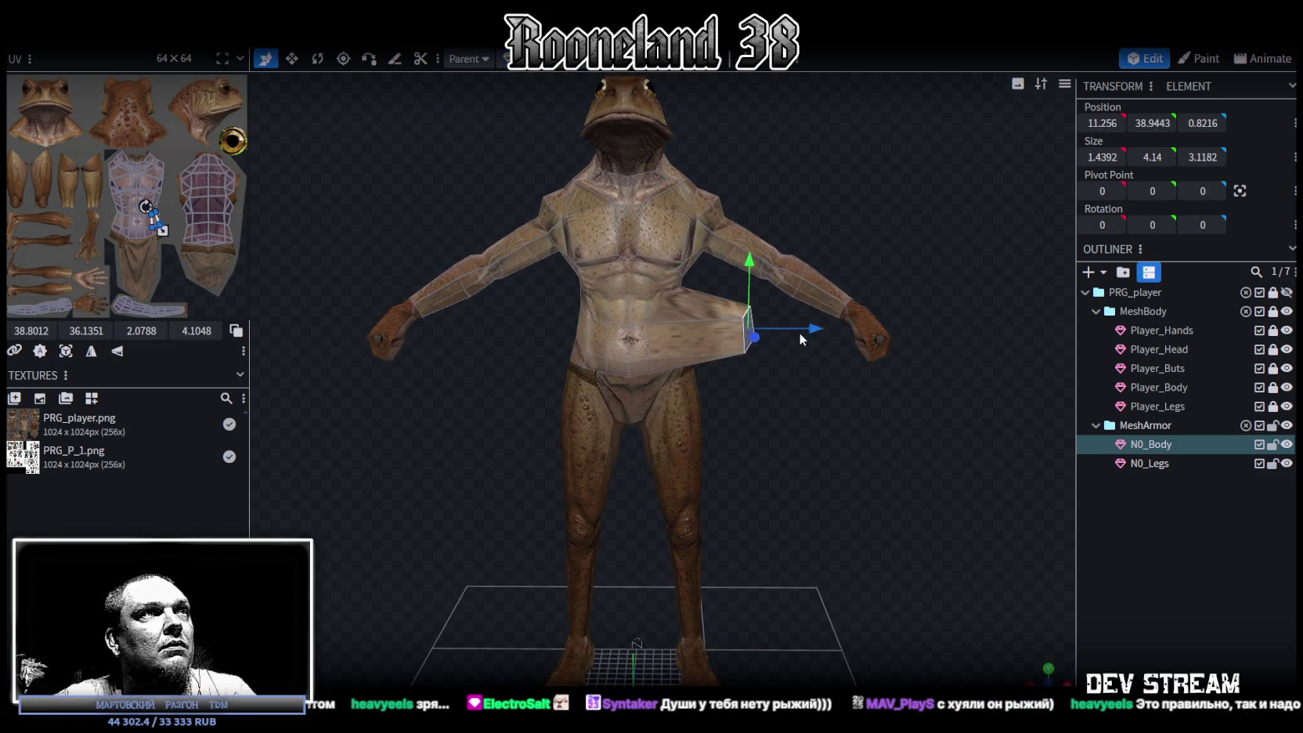
{"action": "left_click", "coordinate": [812, 386]}
{"action": "mouse_move", "coordinate": [810, 386]}
{"action": "left_mouse_down"}
{"action": "mouse_move", "coordinate": [734, 376]}
{"action": "mouse_move", "coordinate": [788, 375]}
{"action": "mouse_move", "coordinate": [797, 356]}
{"action": "left_mouse_up"}
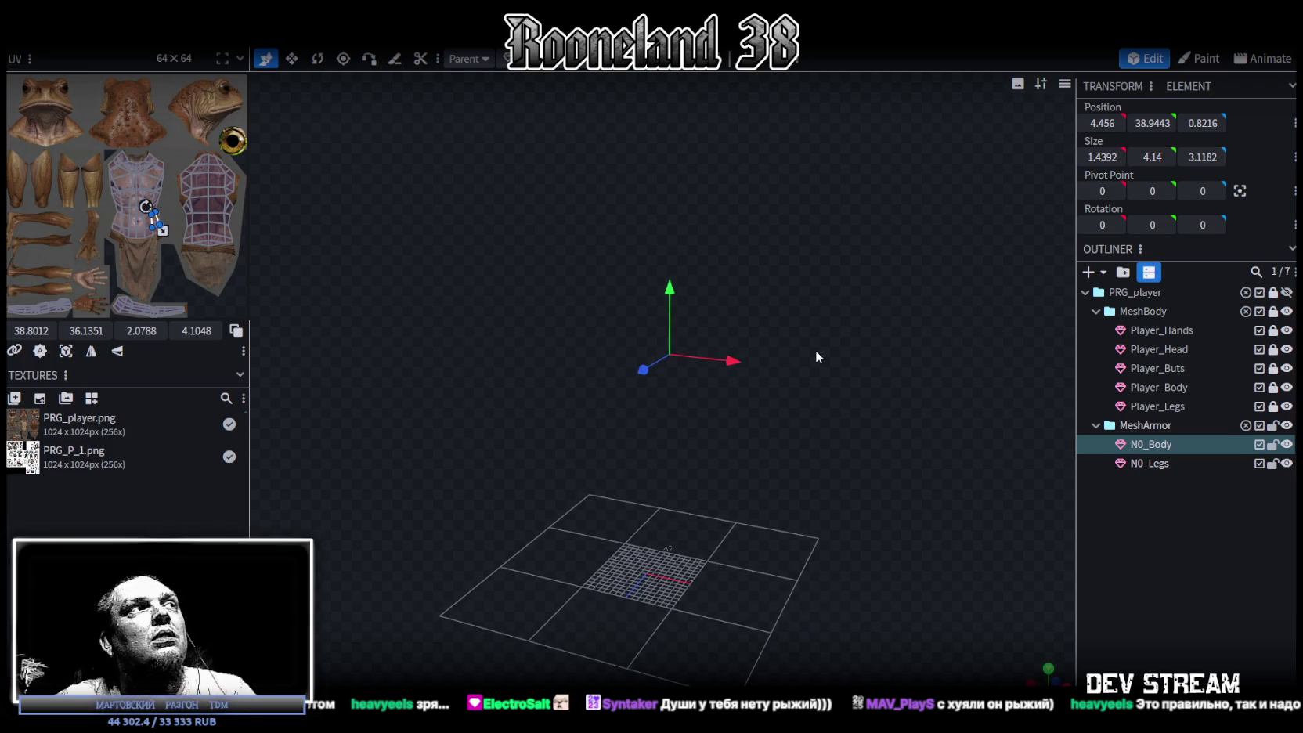
{"action": "left_click_drag", "start_coordinate": [732, 365], "coordinate": [834, 383]}
{"action": "key", "text": "ctrl+z"}
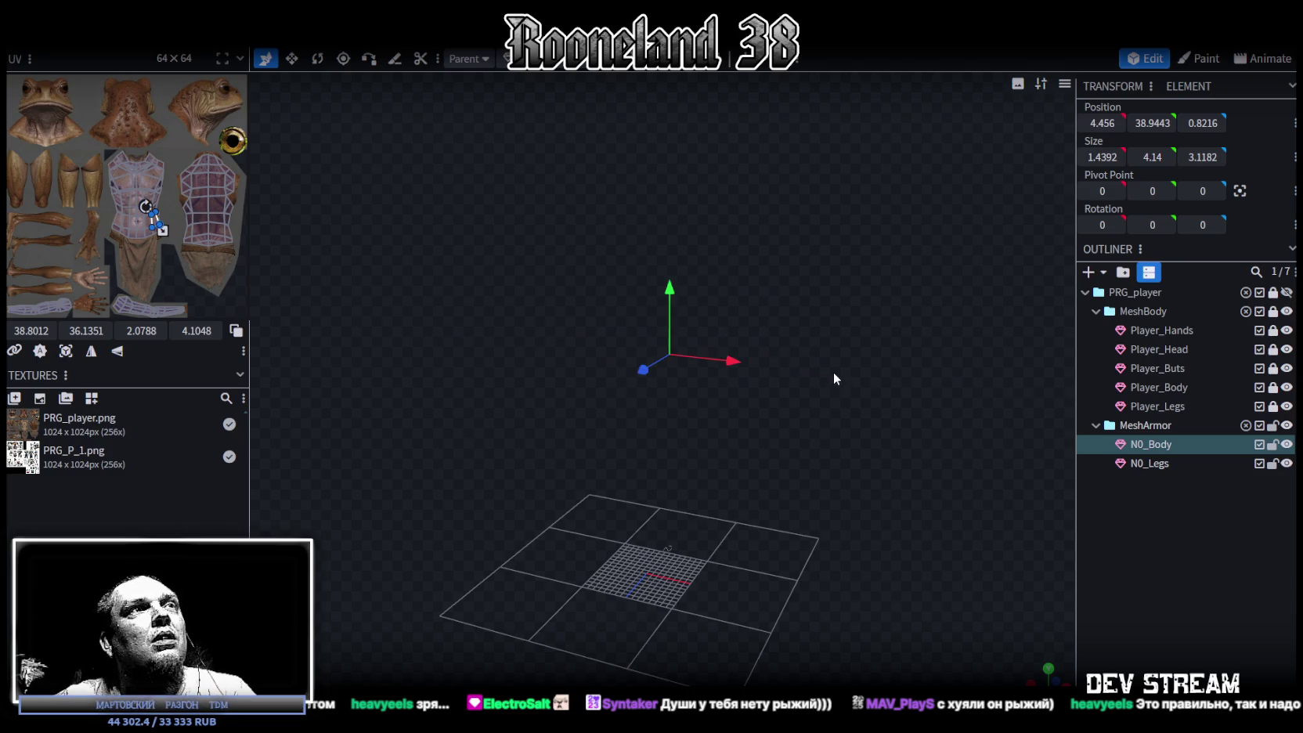
{"action": "mouse_move", "coordinate": [851, 344]}
{"action": "left_mouse_down"}
{"action": "mouse_move", "coordinate": [894, 283]}
{"action": "mouse_move", "coordinate": [856, 330]}
{"action": "left_mouse_up"}
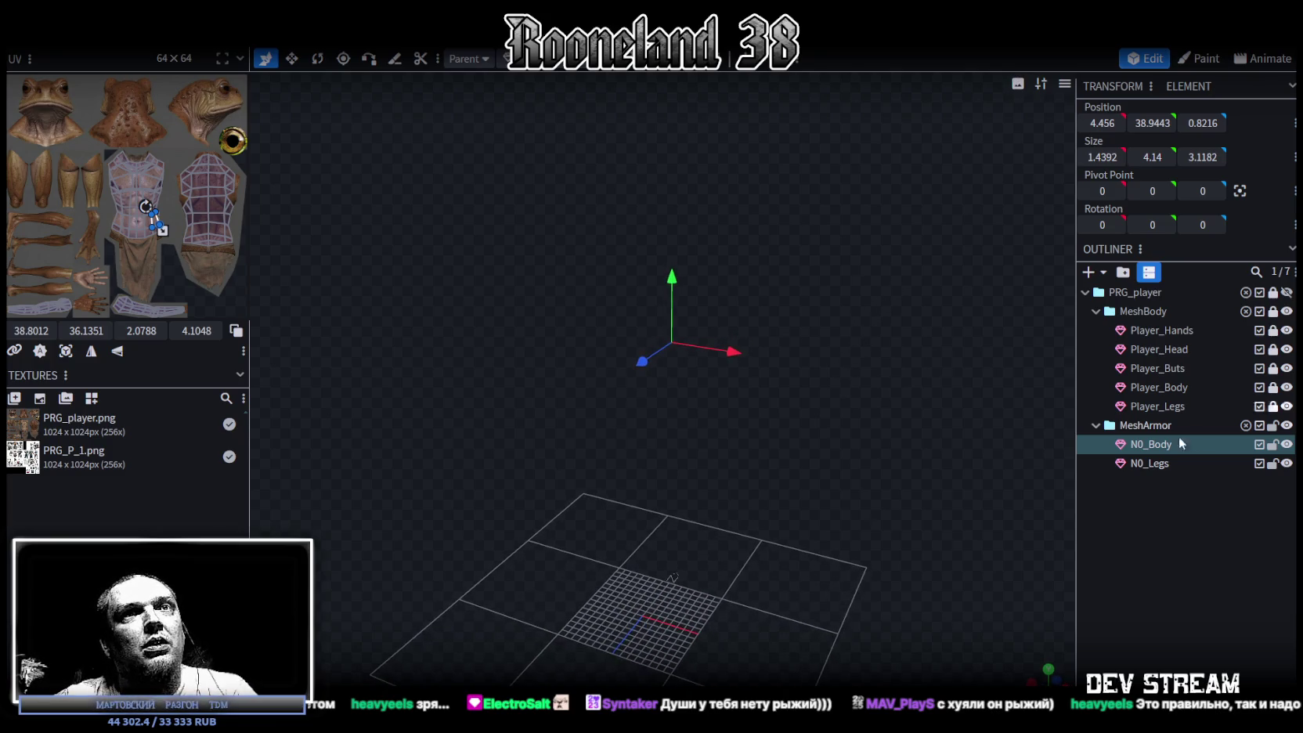
{"action": "mouse_move", "coordinate": [737, 351]}
{"action": "left_mouse_down"}
{"action": "mouse_move", "coordinate": [807, 369]}
{"action": "mouse_move", "coordinate": [860, 336]}
{"action": "mouse_move", "coordinate": [835, 336]}
{"action": "left_mouse_up"}
{"action": "key", "text": "ctrl+z"}
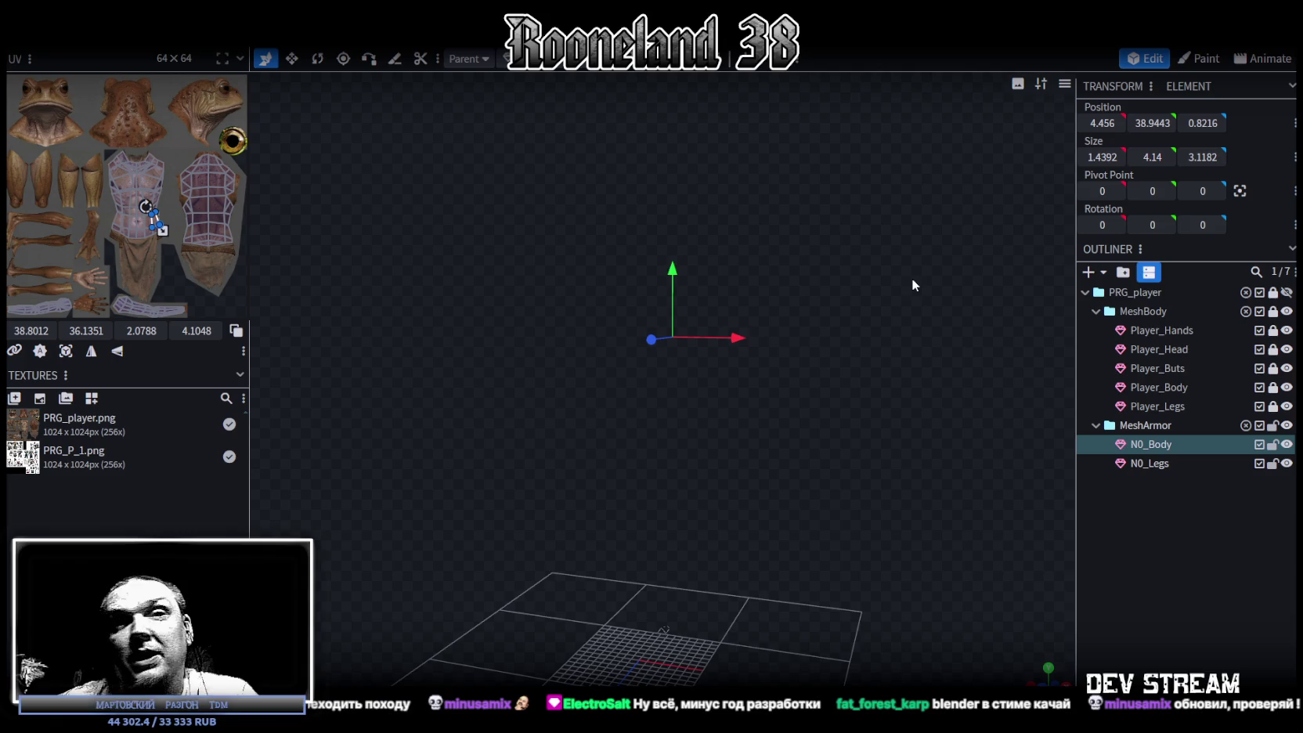
{"action": "mouse_move", "coordinate": [900, 286]}
{"action": "left_mouse_down"}
{"action": "mouse_move", "coordinate": [965, 271]}
{"action": "mouse_move", "coordinate": [875, 320]}
{"action": "left_mouse_up"}
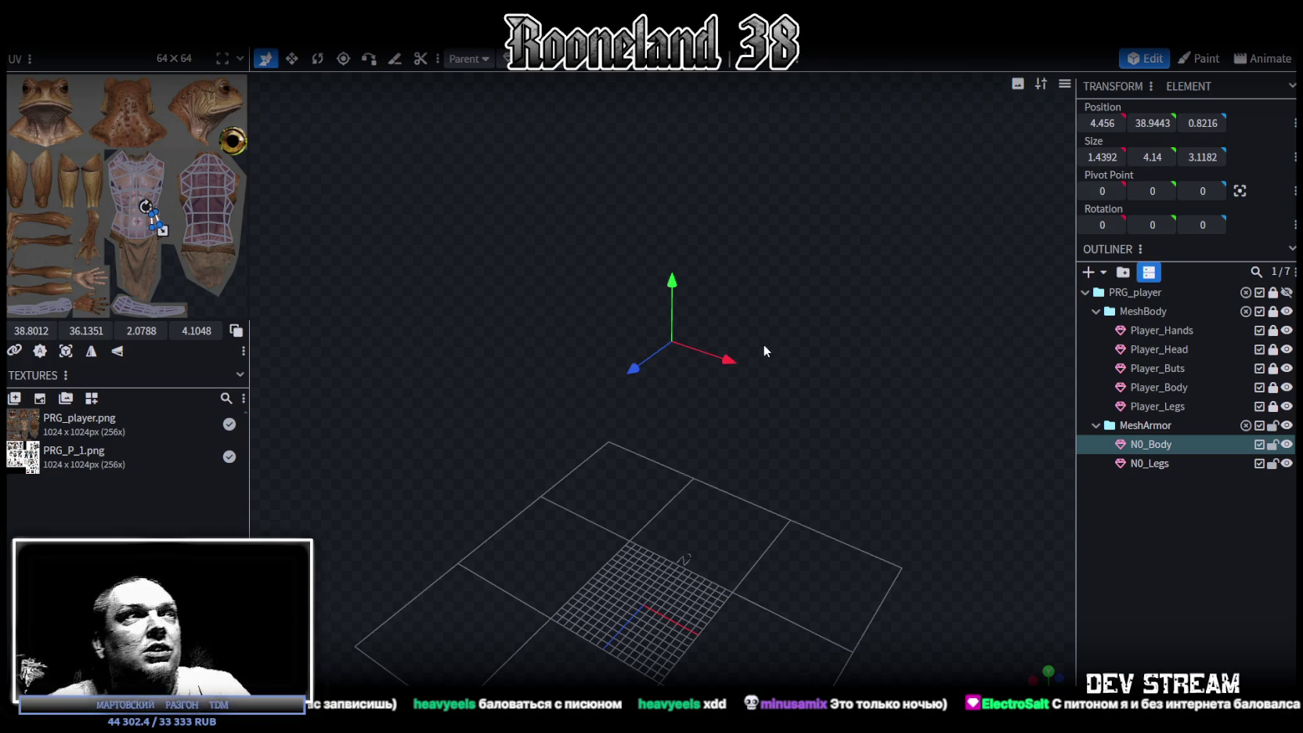
- Select a small armor piece, then hide and reshow N0_Body with H
{"action": "left_click", "coordinate": [799, 314]}
{"action": "left_click_drag", "start_coordinate": [827, 284], "coordinate": [804, 307]}
{"action": "key", "text": "h"}
{"action": "mouse_move", "coordinate": [855, 379]}
{"action": "left_mouse_down"}
{"action": "mouse_move", "coordinate": [917, 308]}
{"action": "mouse_move", "coordinate": [844, 313]}
{"action": "mouse_move", "coordinate": [867, 309]}
{"action": "left_mouse_up"}
{"action": "key", "text": "h"}
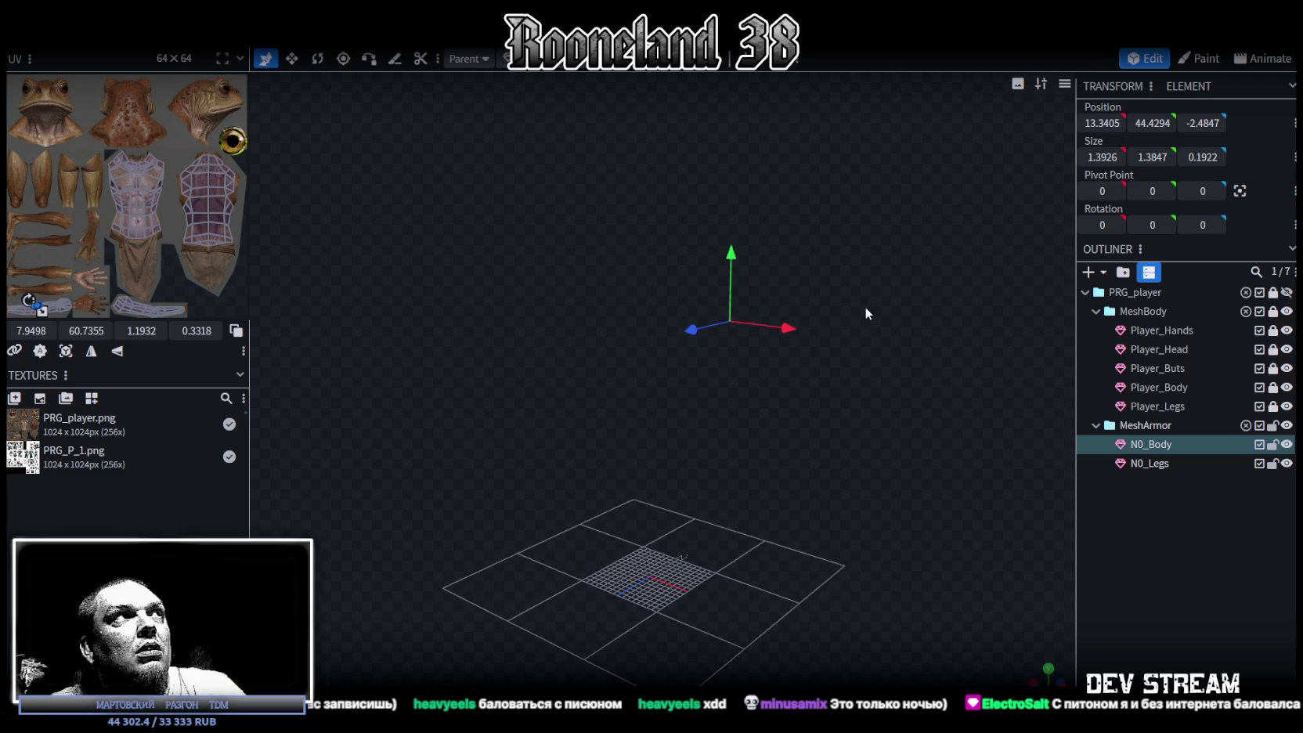
{"action": "mouse_move", "coordinate": [861, 280]}
{"action": "left_mouse_down"}
{"action": "mouse_move", "coordinate": [878, 174]}
{"action": "mouse_move", "coordinate": [882, 213]}
{"action": "left_mouse_up"}
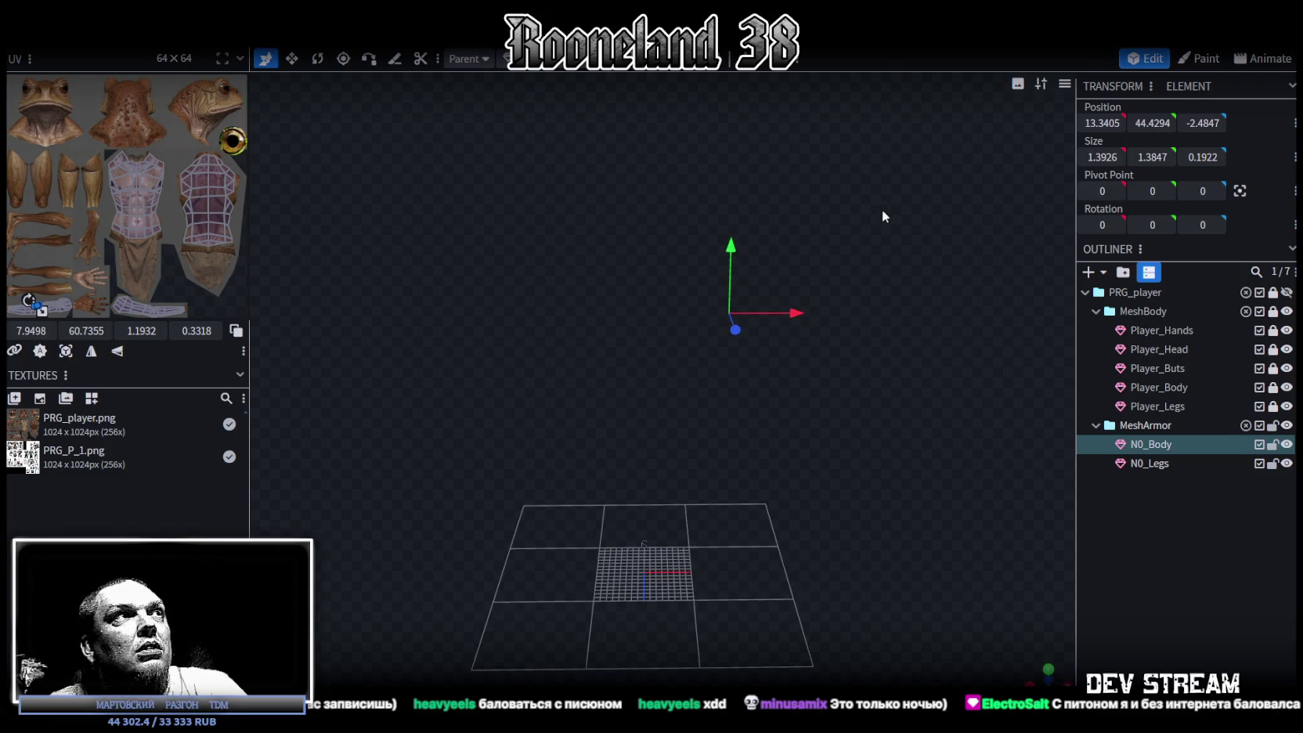
- Save the project as RPGchars.bbmodel, flip to Paint and back to Edit, and select all vertices
{"action": "key", "text": "ctrl+s"}
{"action": "left_click", "coordinate": [1200, 59]}
{"action": "left_click", "coordinate": [1148, 59]}
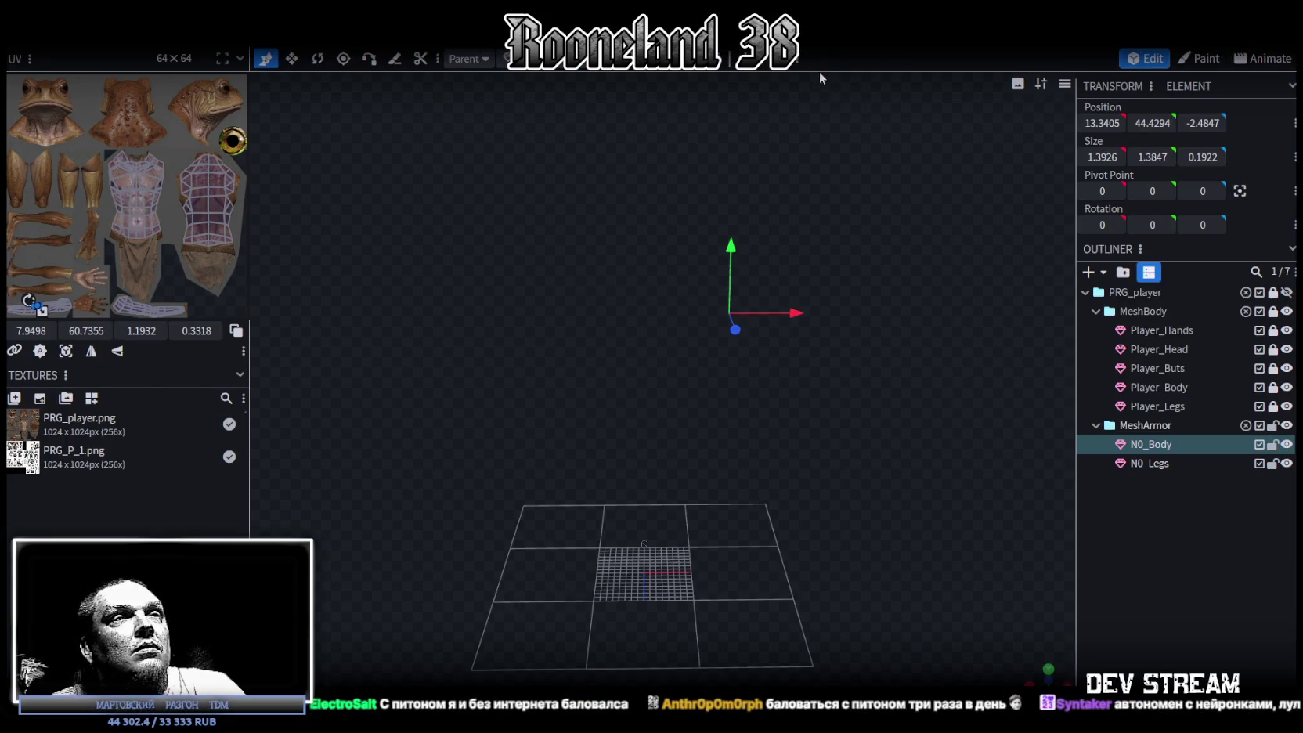
{"action": "mouse_move", "coordinate": [890, 286]}
{"action": "left_mouse_down"}
{"action": "mouse_move", "coordinate": [789, 269]}
{"action": "mouse_move", "coordinate": [843, 252]}
{"action": "left_mouse_up"}
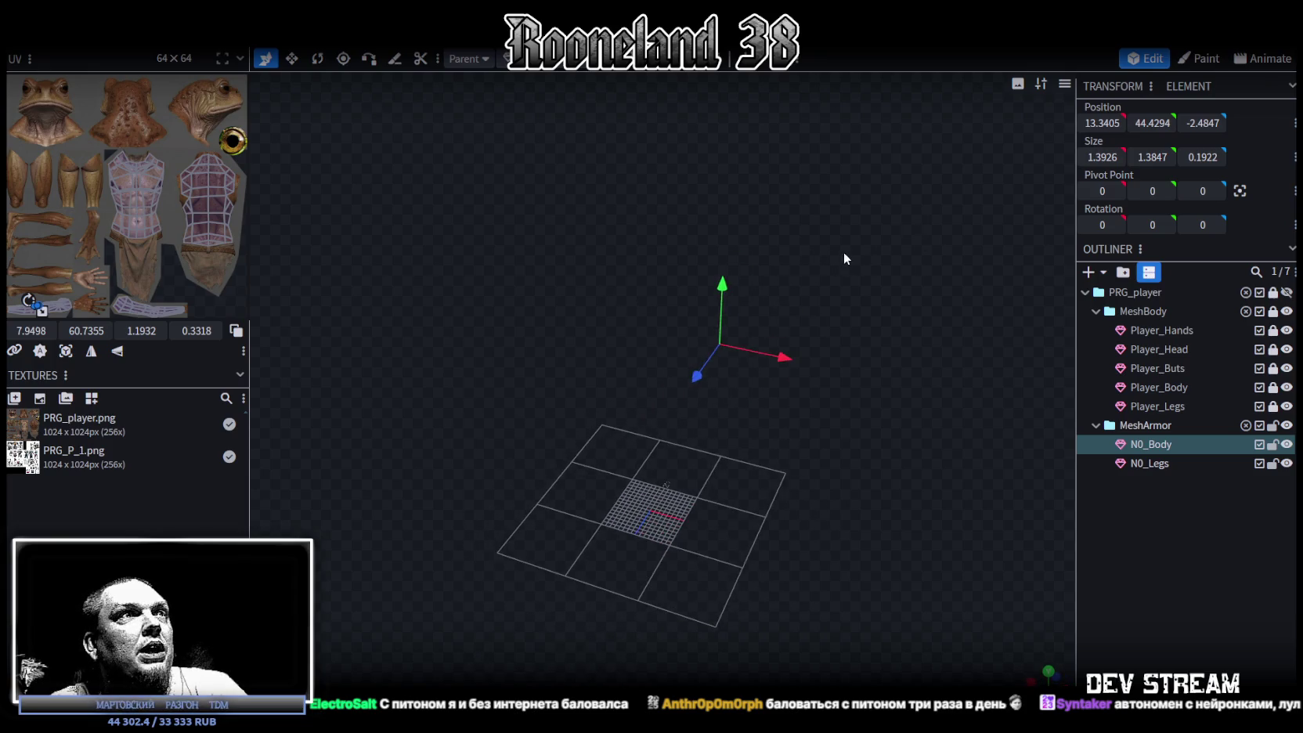
{"action": "key", "text": "ctrl+a"}
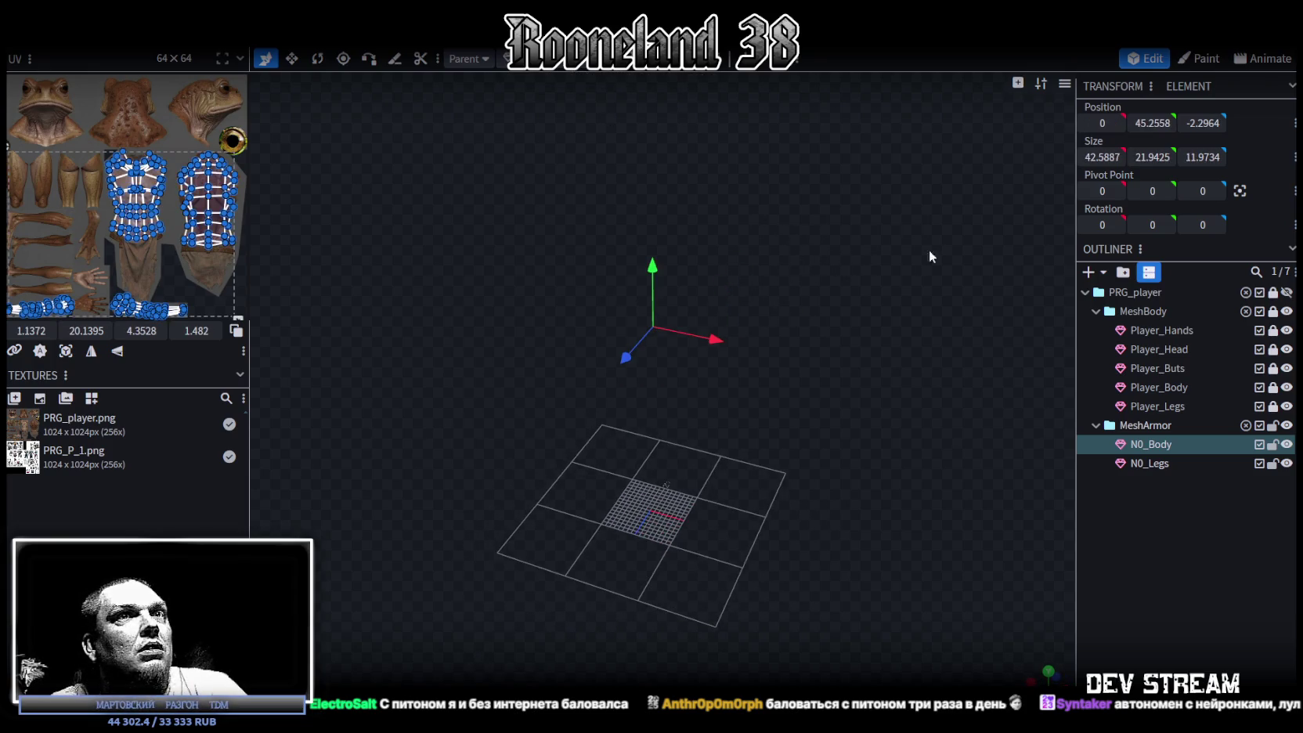
- Lock the MeshArmor group, undo hiding it, then unlock and reselect N0_Body
{"action": "left_click", "coordinate": [1273, 426]}
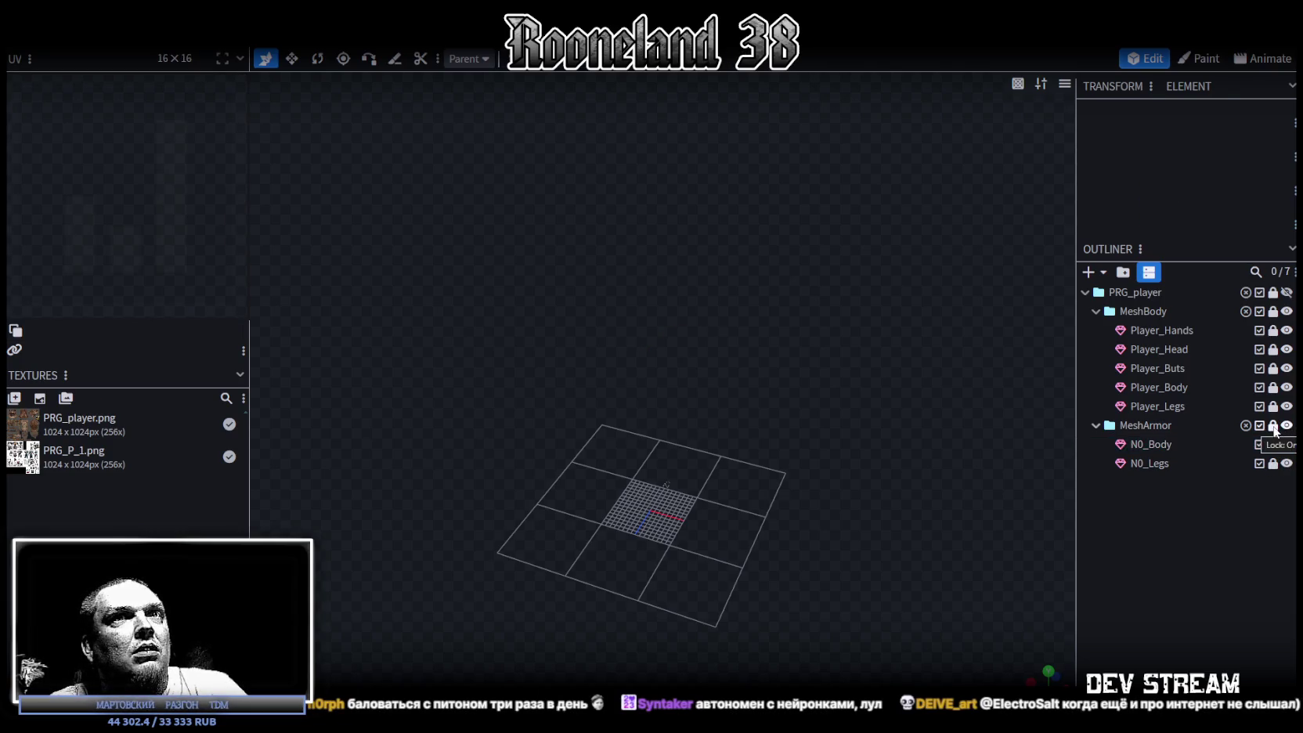
{"action": "left_click", "coordinate": [1287, 426]}
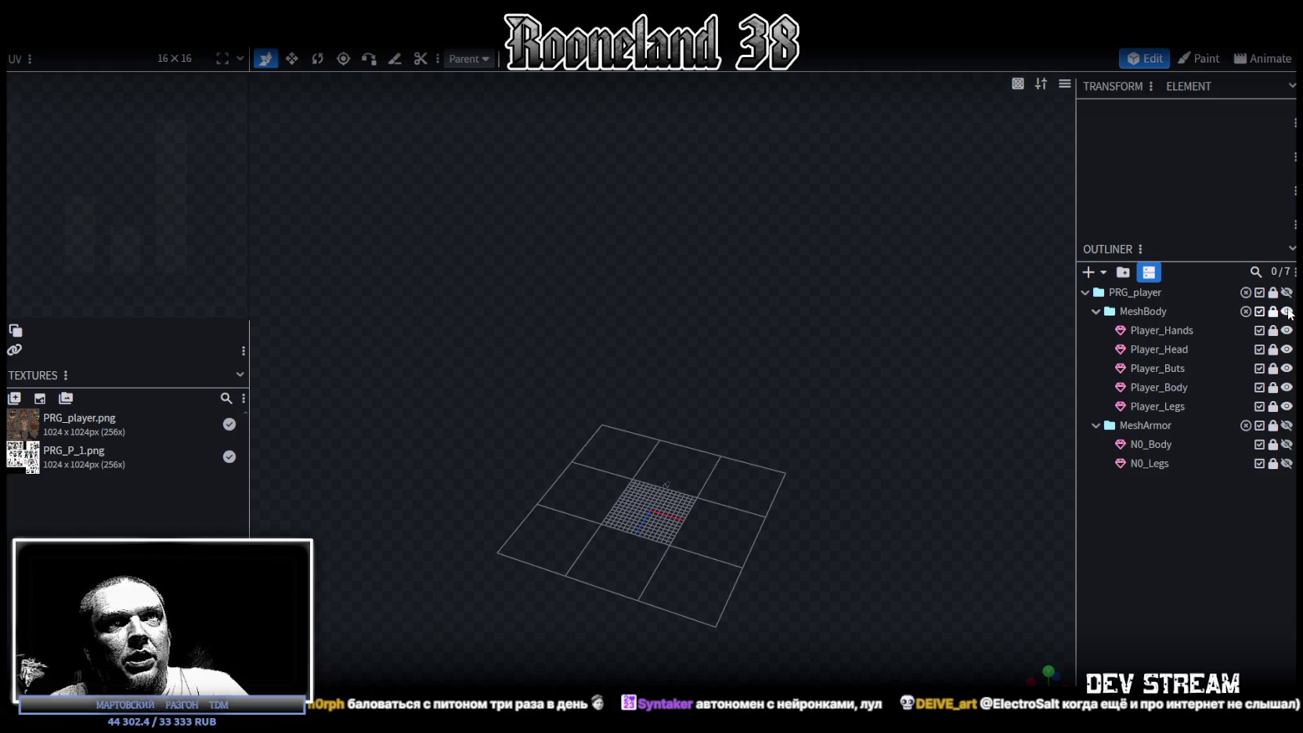
{"action": "key", "text": "ctrl+z"}
{"action": "scroll", "coordinate": [1057, 384], "scroll_direction": "down", "scroll_amount": 2}
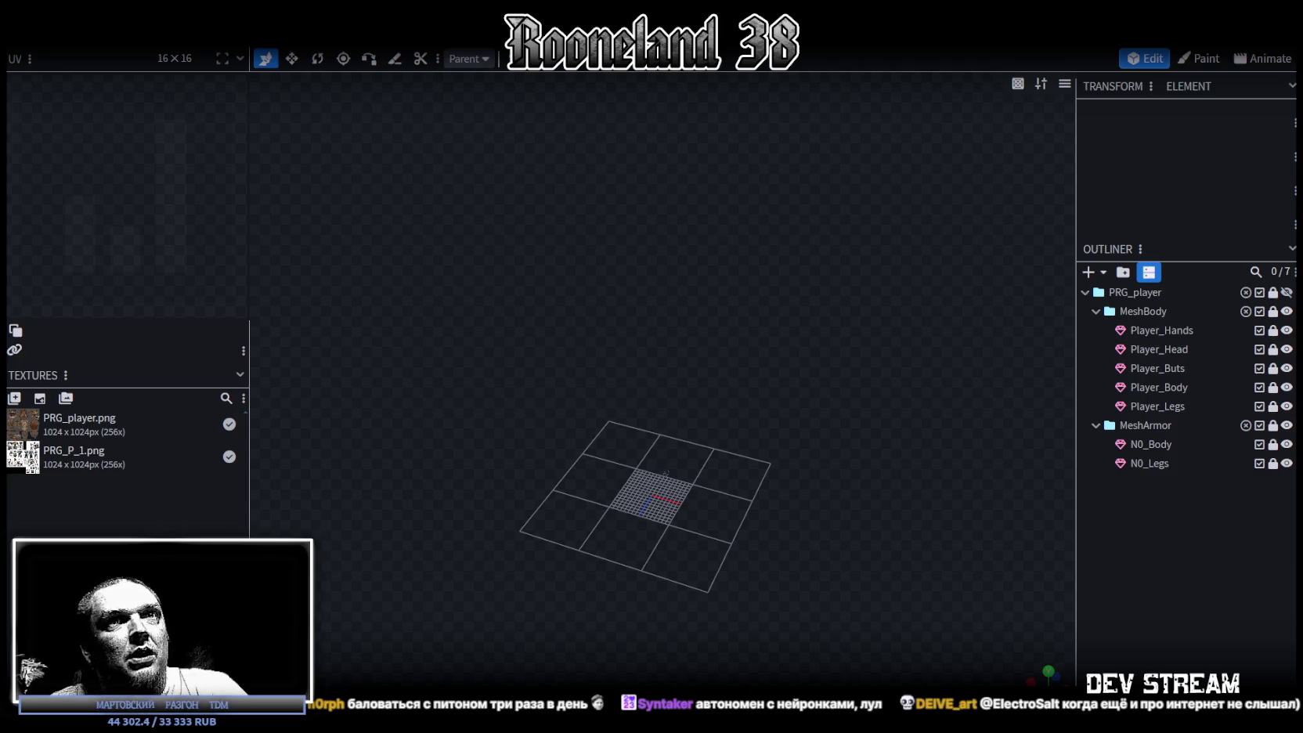
{"action": "left_click", "coordinate": [1272, 446]}
{"action": "left_click", "coordinate": [1149, 445]}
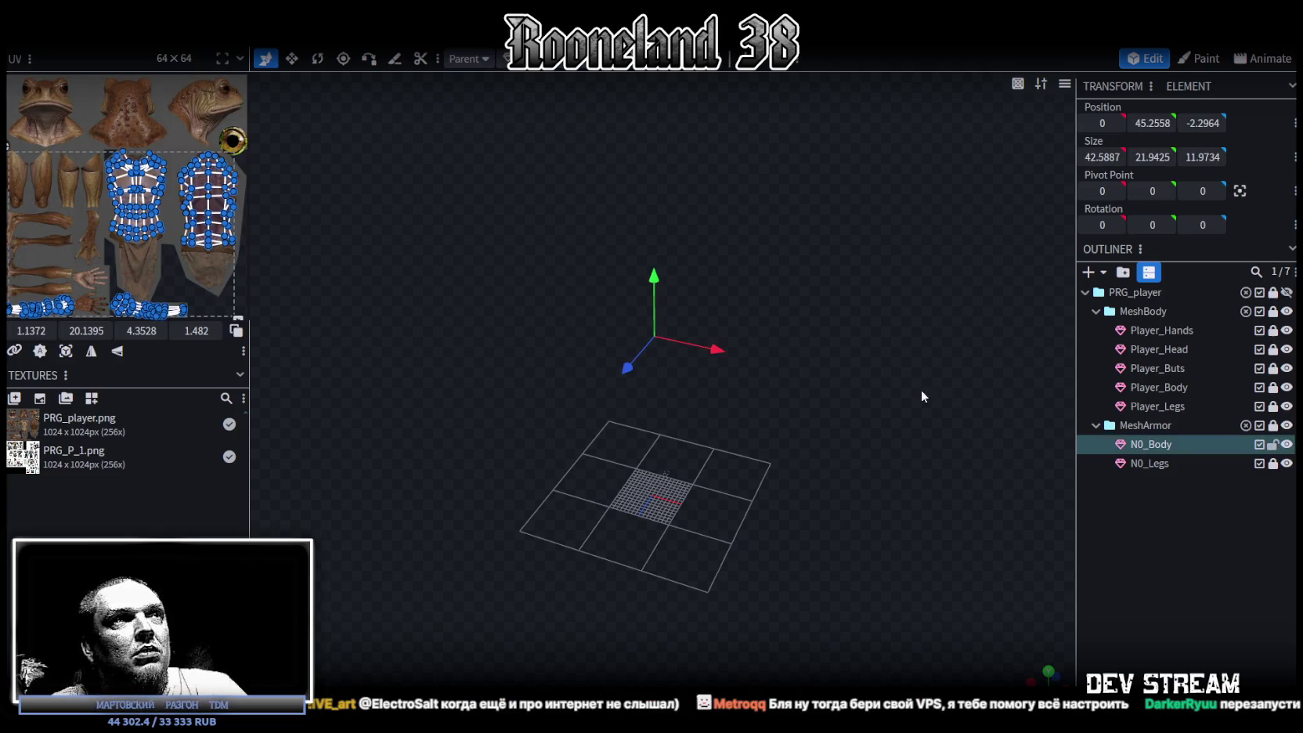
{"action": "left_click_drag", "start_coordinate": [807, 299], "coordinate": [815, 315]}
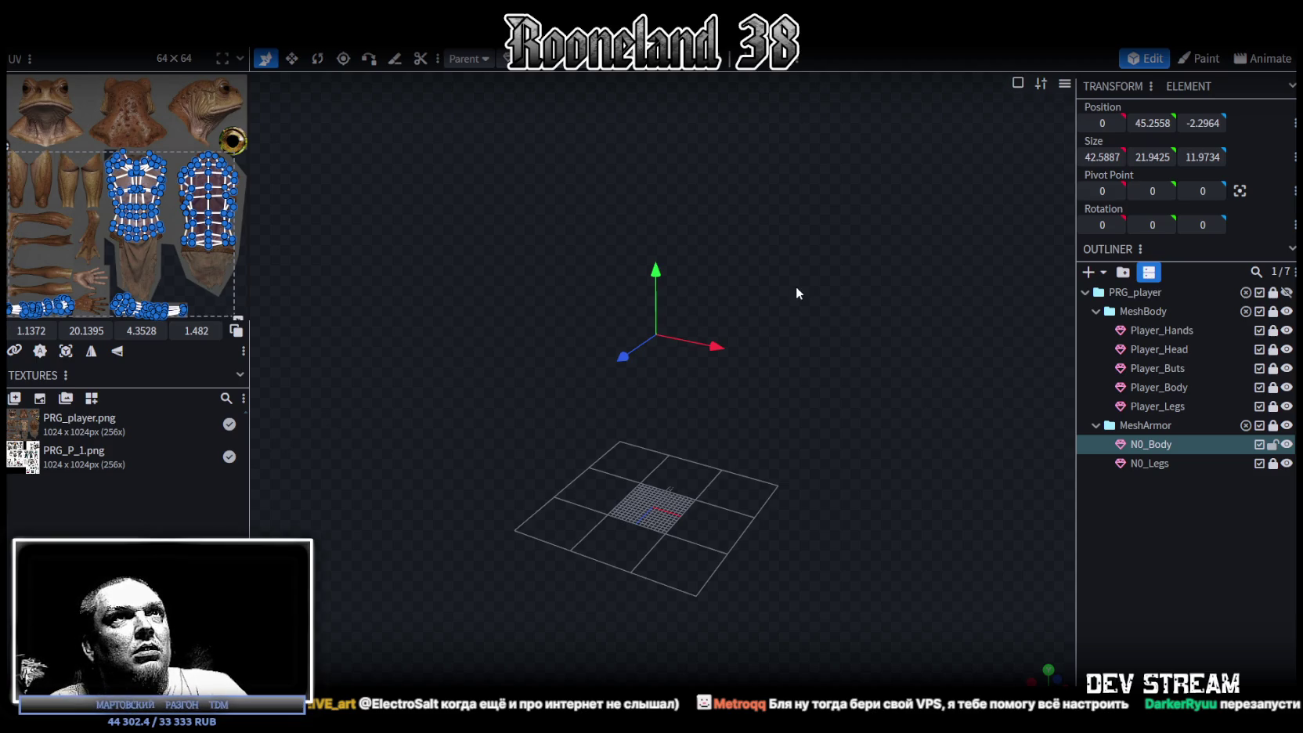
- Toggle viewport shading, grid, gizmos and pixel grid, then close the RPGchars project with Alt+F4
{"action": "left_click", "coordinate": [1067, 84]}
{"action": "left_click", "coordinate": [981, 178]}
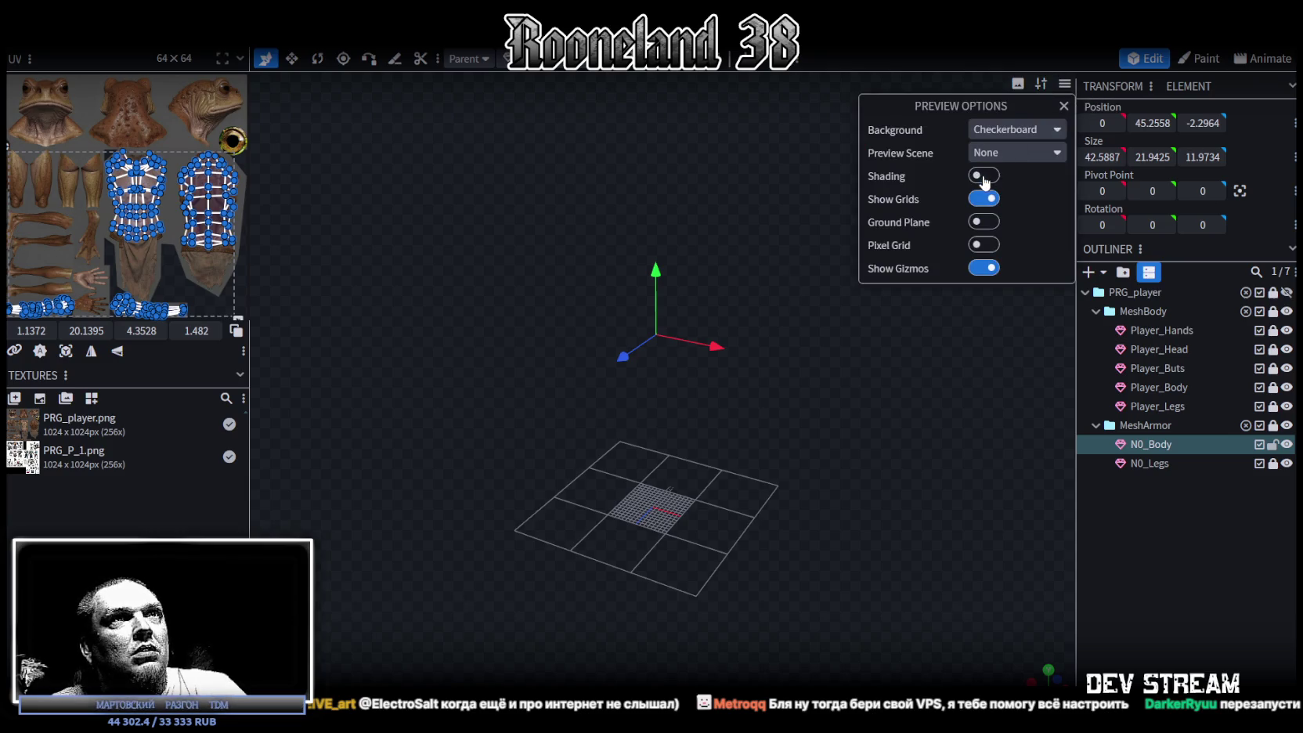
{"action": "left_click", "coordinate": [983, 177]}
{"action": "left_click", "coordinate": [983, 201]}
{"action": "left_click", "coordinate": [983, 200]}
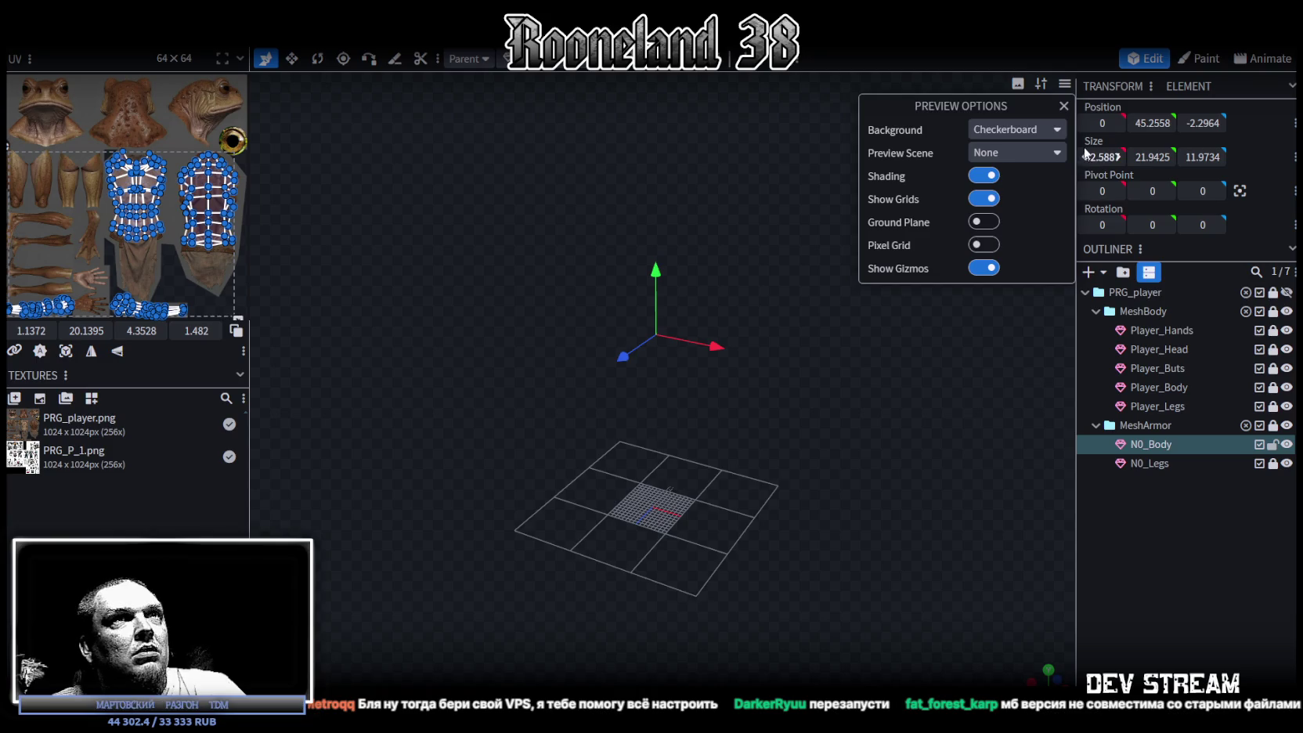
{"action": "left_click", "coordinate": [987, 270]}
{"action": "left_click", "coordinate": [986, 270]}
{"action": "left_click", "coordinate": [986, 246]}
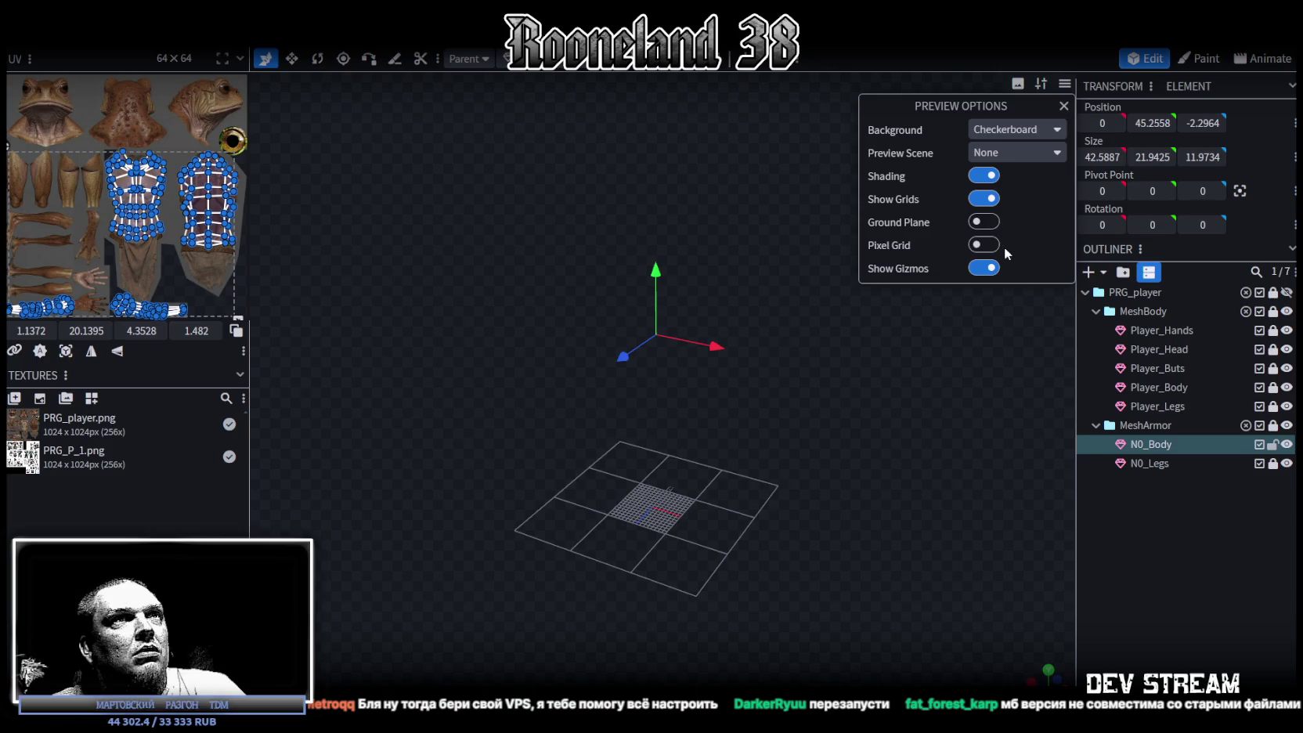
{"action": "mouse_move", "coordinate": [831, 329]}
{"action": "left_mouse_down"}
{"action": "mouse_move", "coordinate": [877, 343]}
{"action": "mouse_move", "coordinate": [742, 363]}
{"action": "mouse_move", "coordinate": [838, 361]}
{"action": "left_mouse_up"}
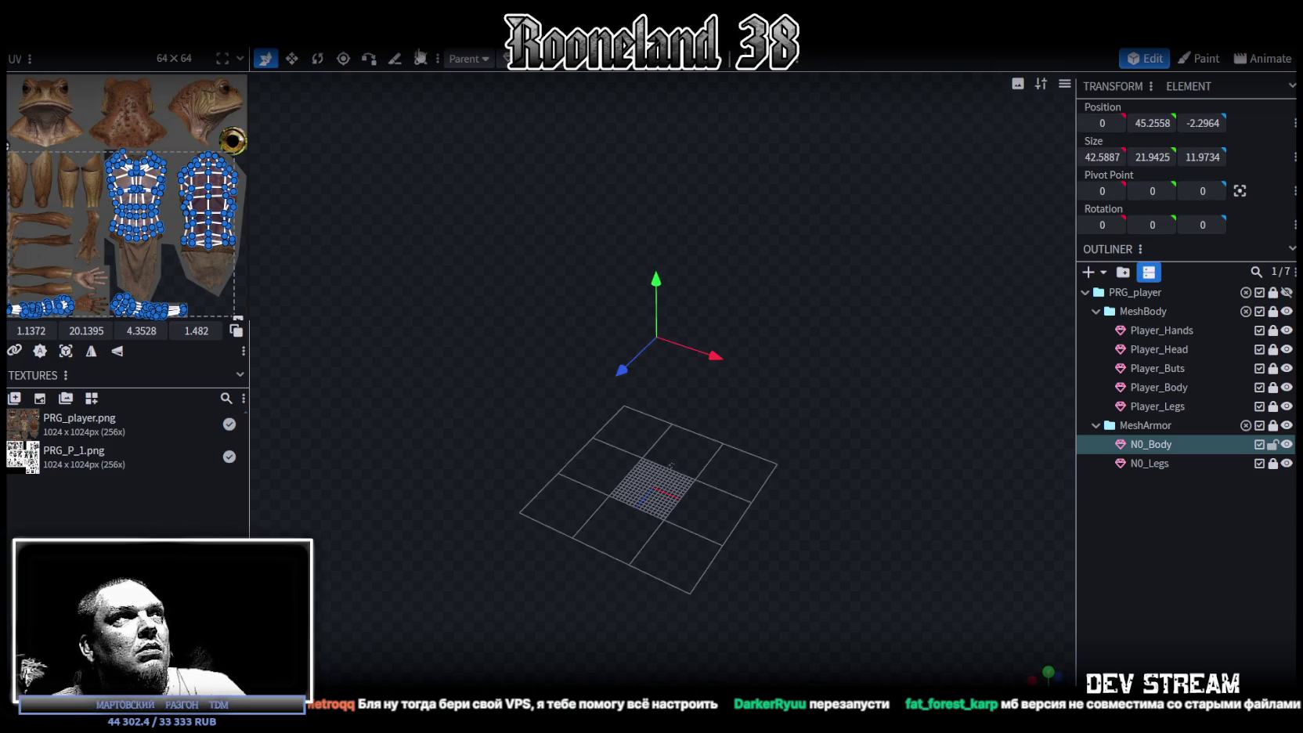
{"action": "key", "text": "alt+F4"}
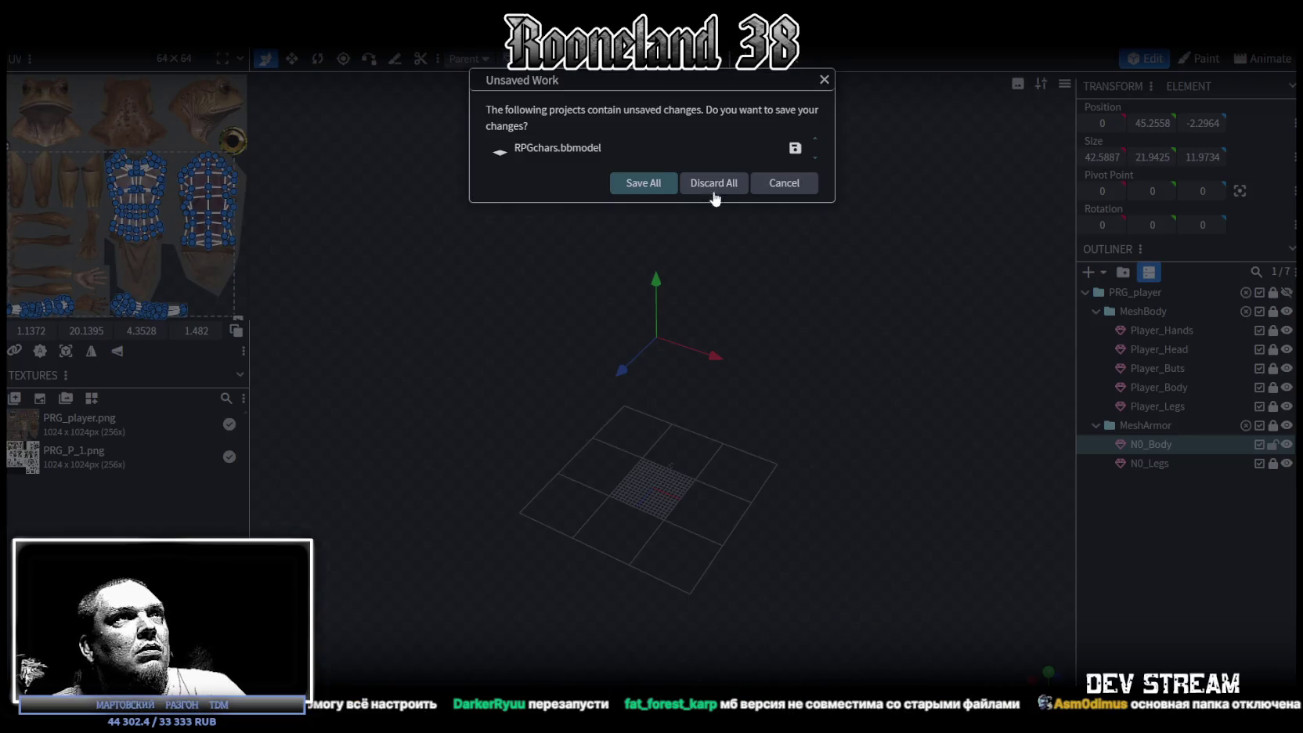
- Dismiss the Unsaved Work prompt for RPGchars.bbmodel
{"action": "left_click", "coordinate": [710, 191]}
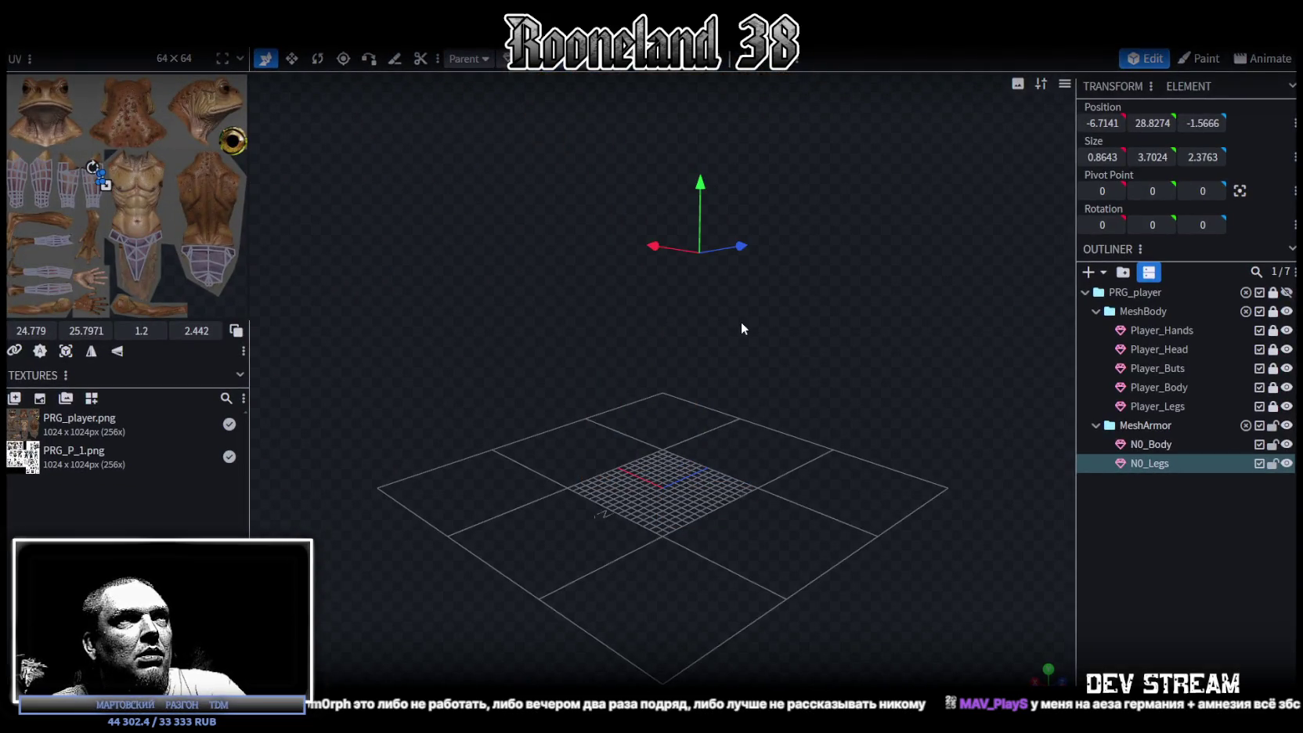
- Nudge N0_Legs from X -6.7141 to -9.7141 and back, then start closing the project
{"action": "mouse_move", "coordinate": [868, 344]}
{"action": "left_mouse_down"}
{"action": "mouse_move", "coordinate": [547, 345]}
{"action": "mouse_move", "coordinate": [777, 430]}
{"action": "mouse_move", "coordinate": [694, 389]}
{"action": "left_mouse_up"}
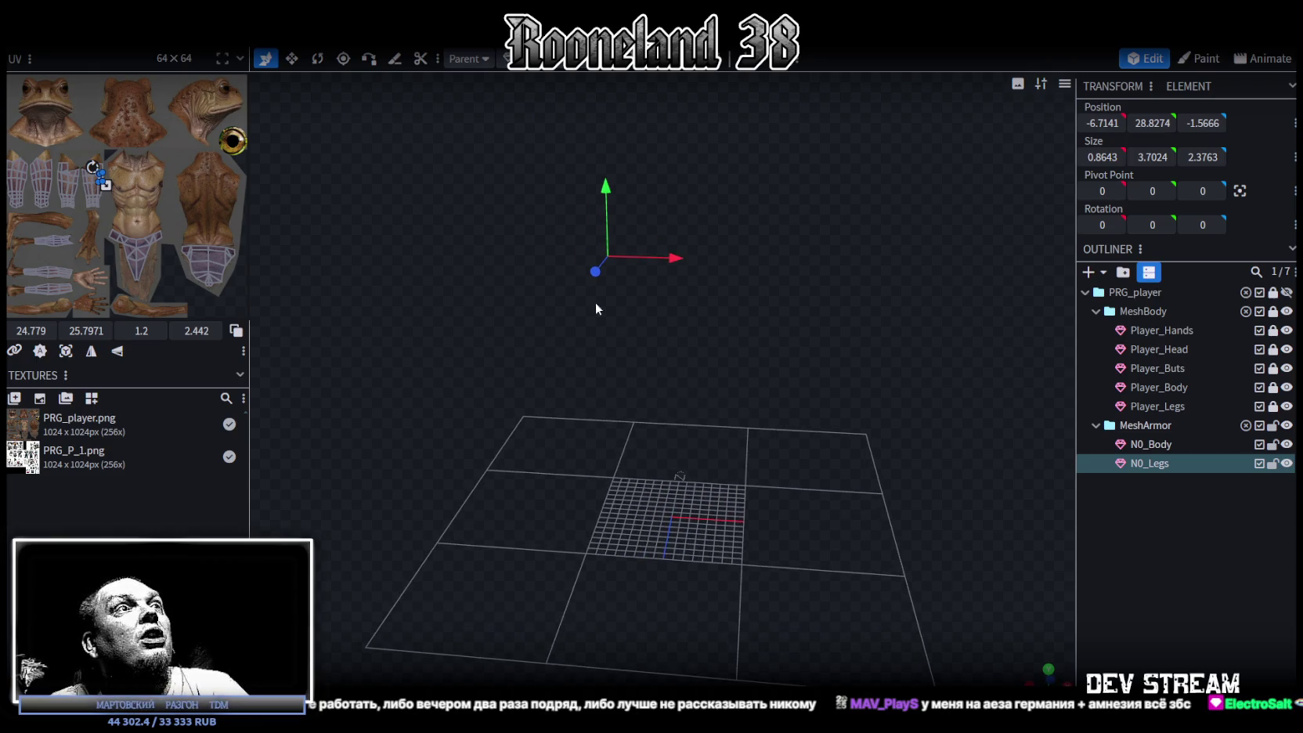
{"action": "right_click_drag", "start_coordinate": [657, 339], "coordinate": [749, 372]}
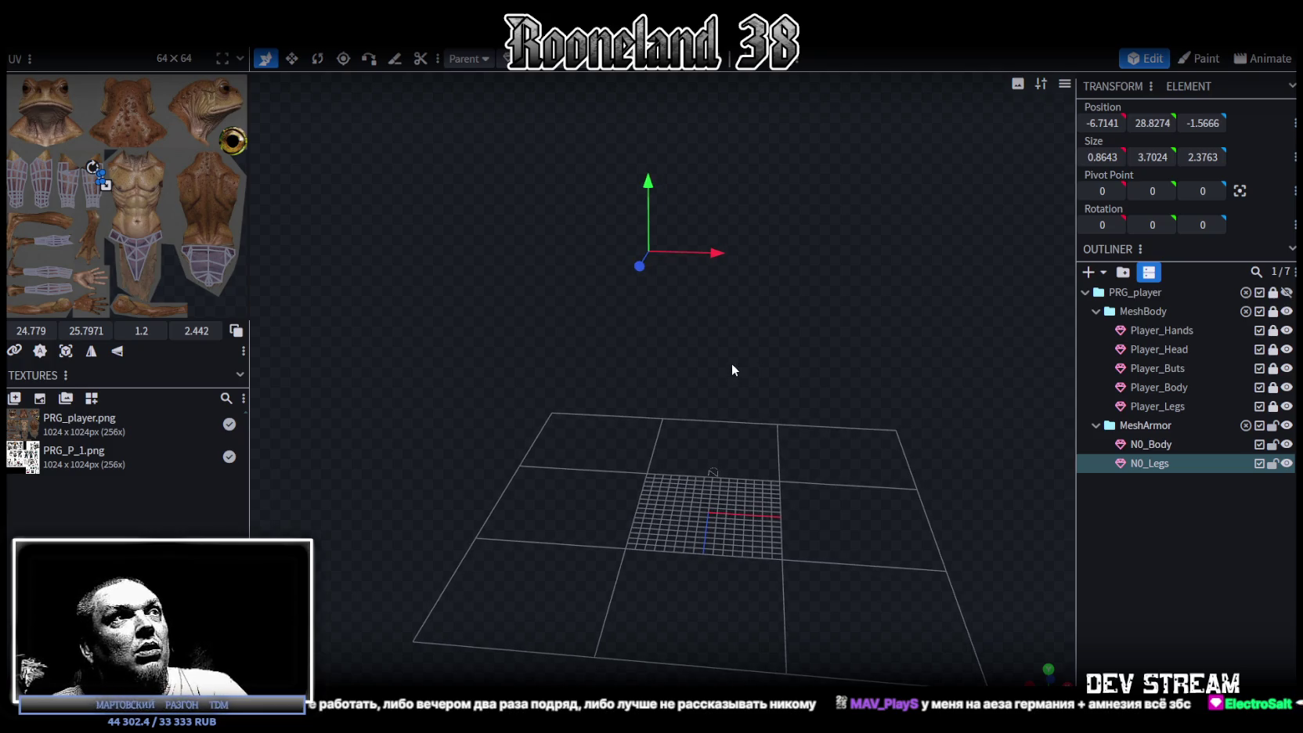
{"action": "key", "text": "Left"}
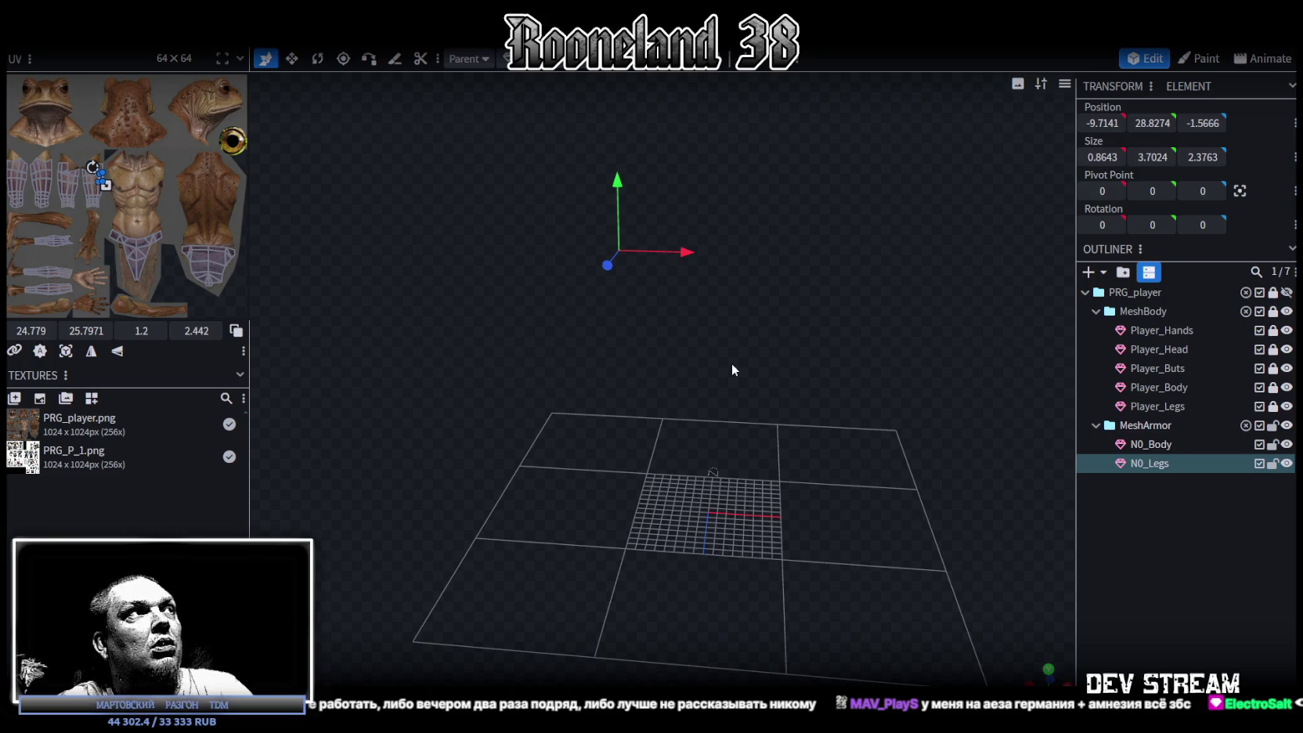
{"action": "key", "text": "Right"}
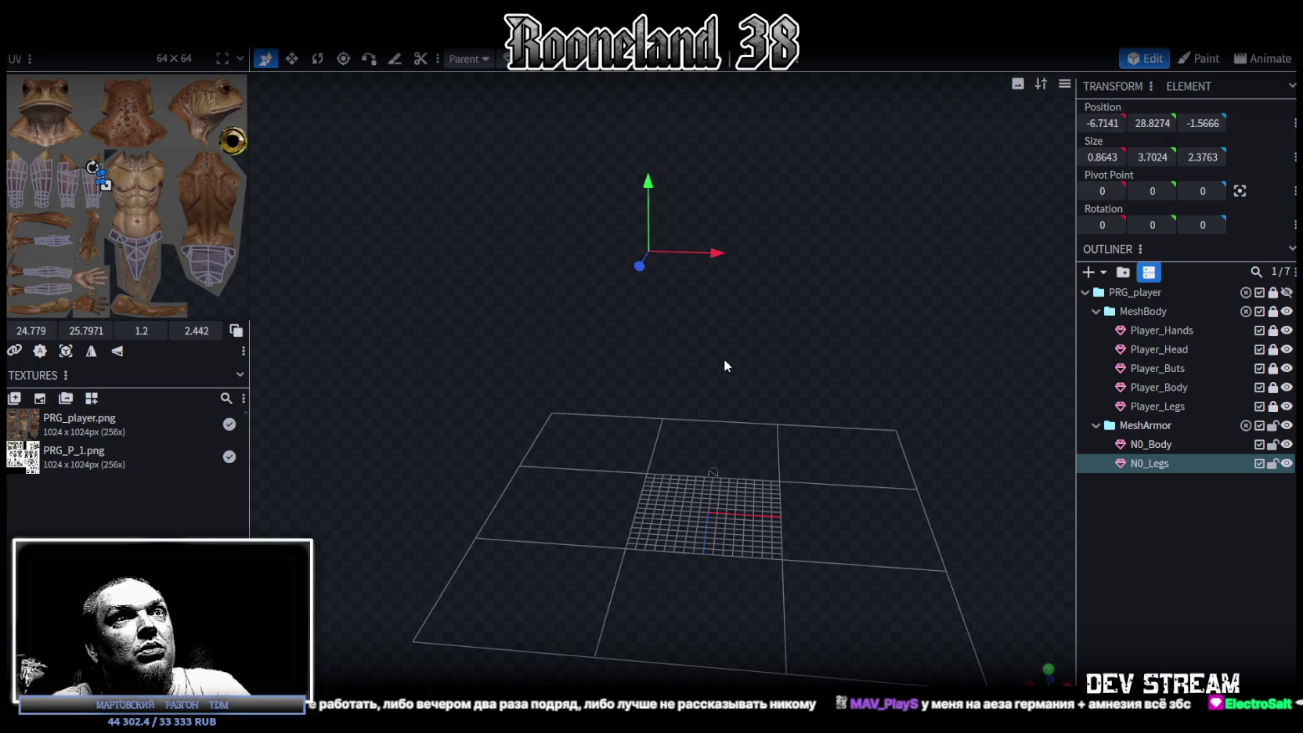
{"action": "left_click_drag", "start_coordinate": [875, 196], "coordinate": [824, 209]}
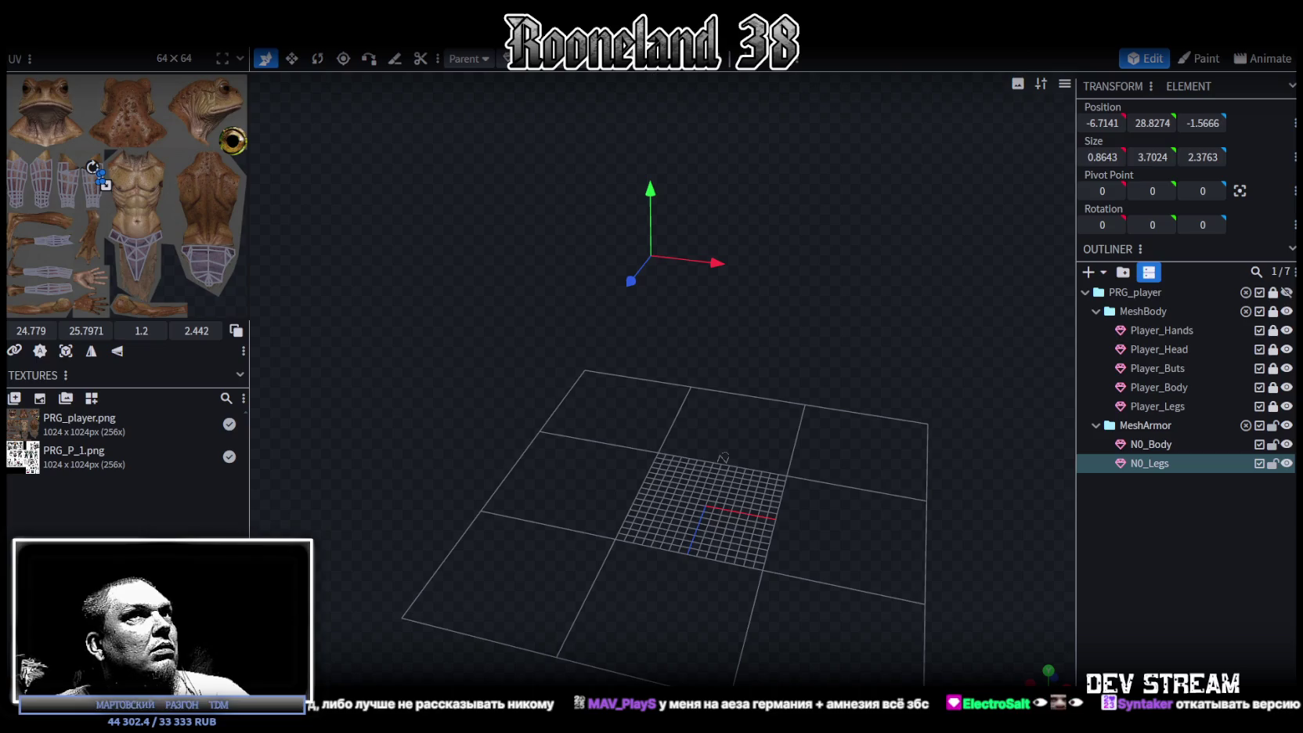
{"action": "key", "text": "alt+F4"}
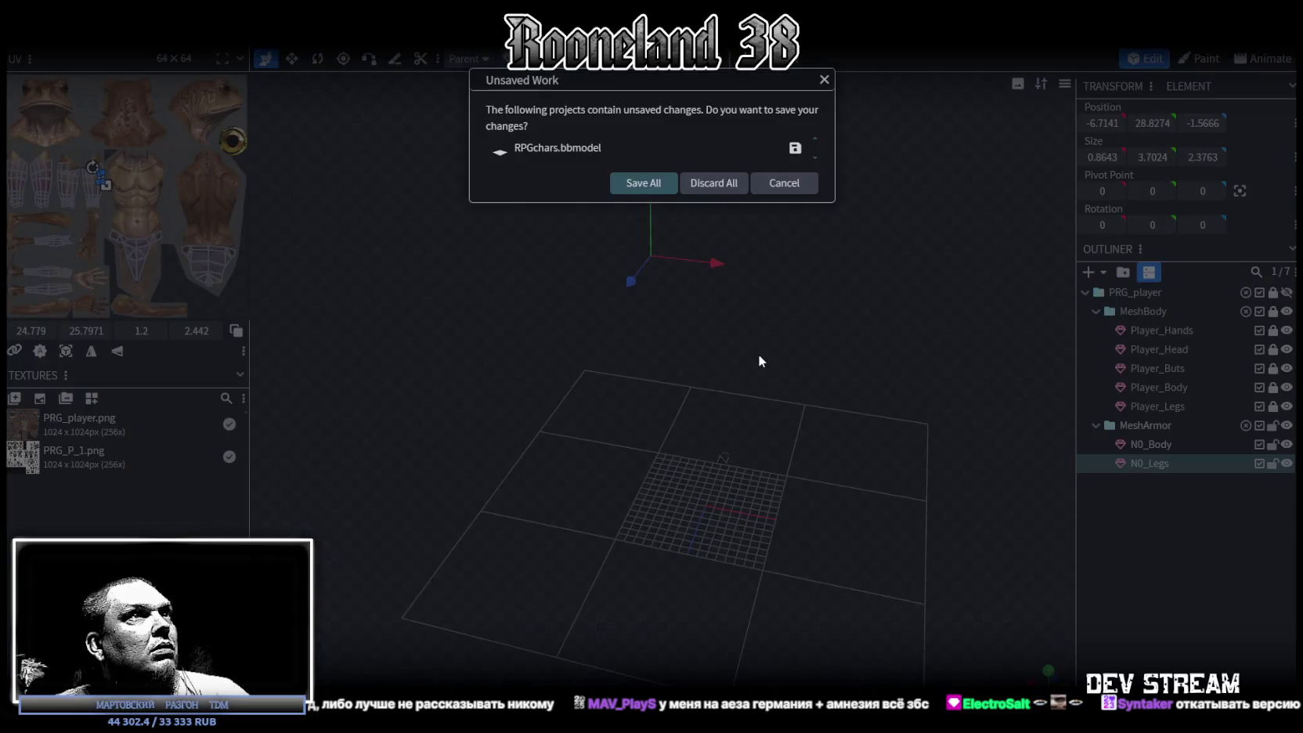
- Cancel the unsaved-work prompt and switch to the Unity editor's Test dungeon scene
{"action": "left_click", "coordinate": [784, 183]}
{"action": "key", "text": "alt+Tab"}
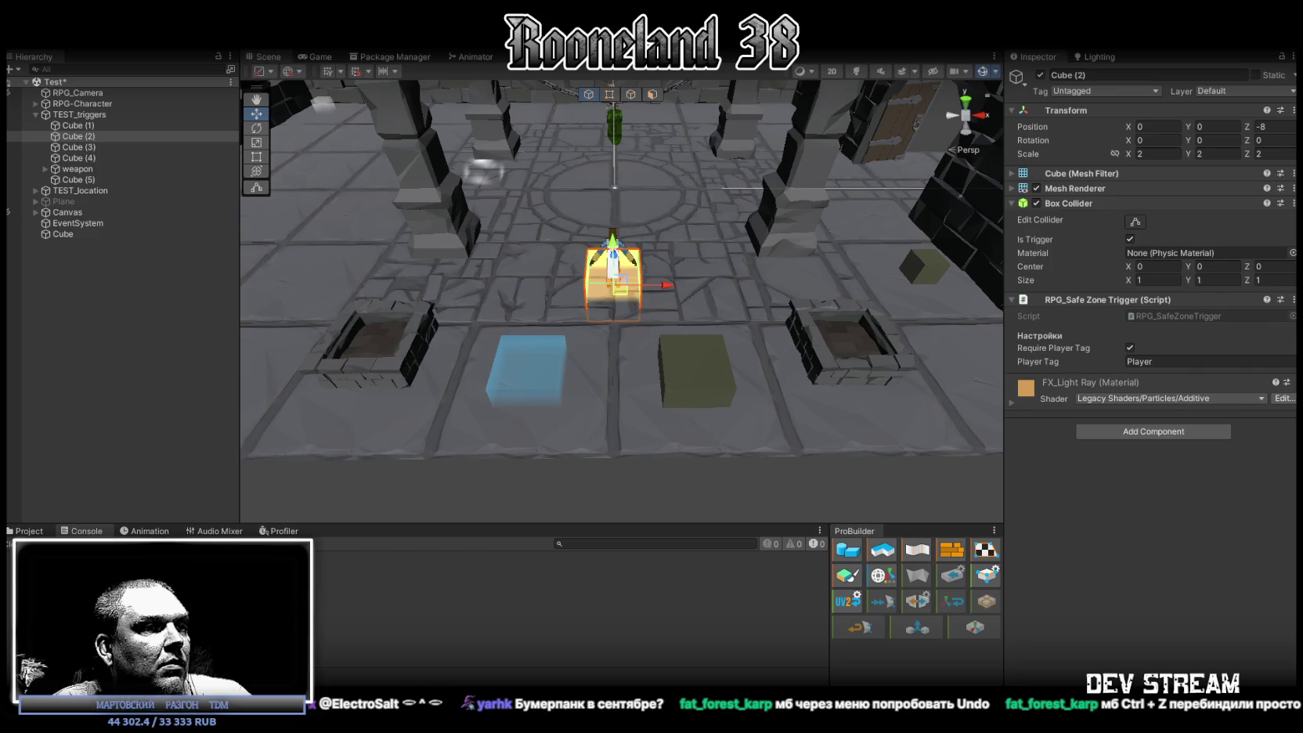
{"action": "key", "text": "alt+Tab"}
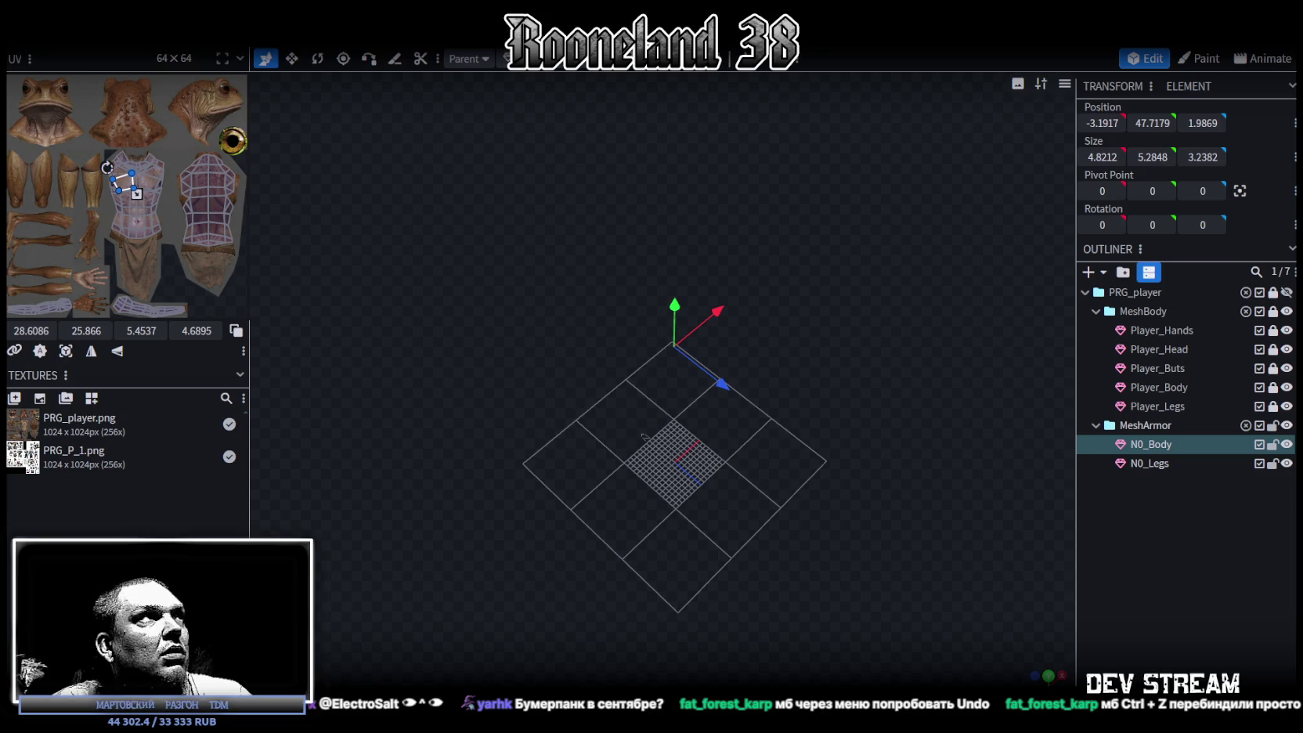
- Check the Unity editor briefly, then return to Blockbench
{"action": "left_click_drag", "start_coordinate": [498, 227], "coordinate": [596, 183]}
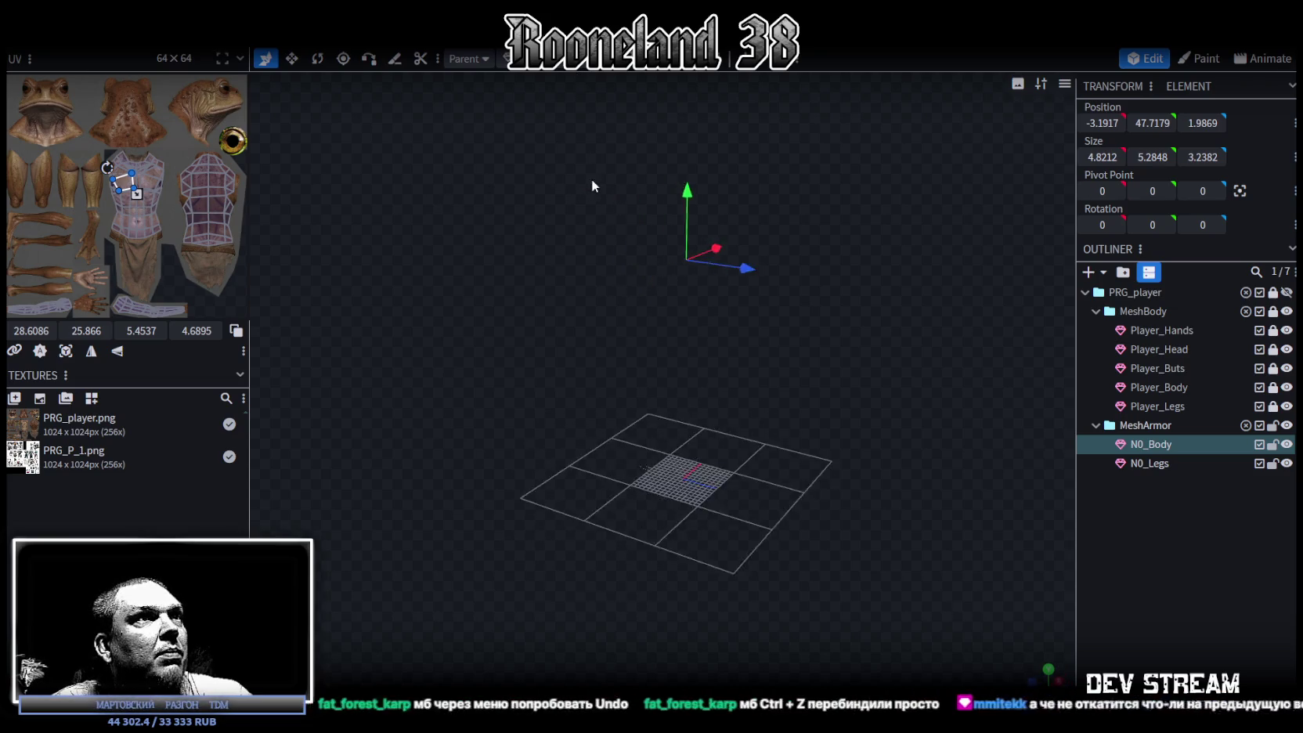
{"action": "key", "text": "alt+Tab"}
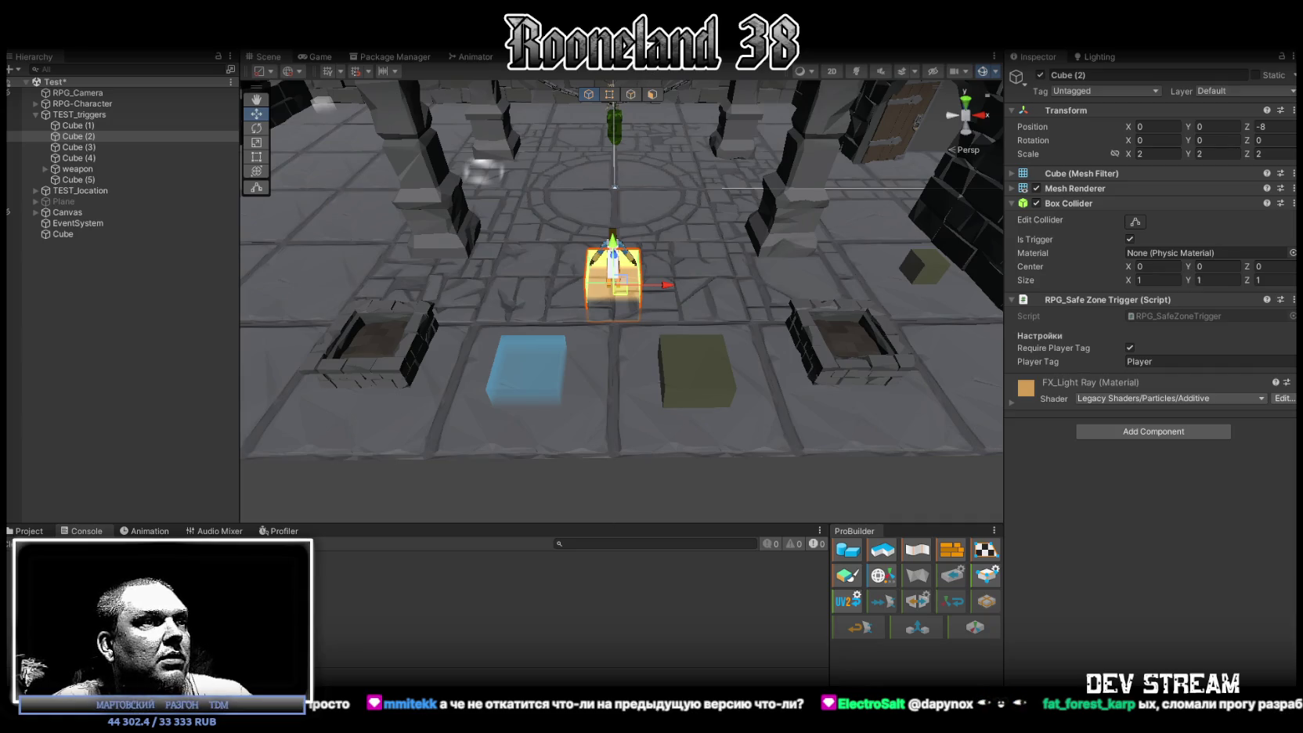
{"action": "key", "text": "alt+Tab"}
- Select N0_Legs and a loincloth face, undo the last change, and close RPGchars
{"action": "mouse_move", "coordinate": [783, 285]}
{"action": "left_mouse_down"}
{"action": "mouse_move", "coordinate": [905, 468]}
{"action": "mouse_move", "coordinate": [728, 491]}
{"action": "left_mouse_up"}
{"action": "left_click", "coordinate": [615, 486]}
{"action": "left_click", "coordinate": [674, 493]}
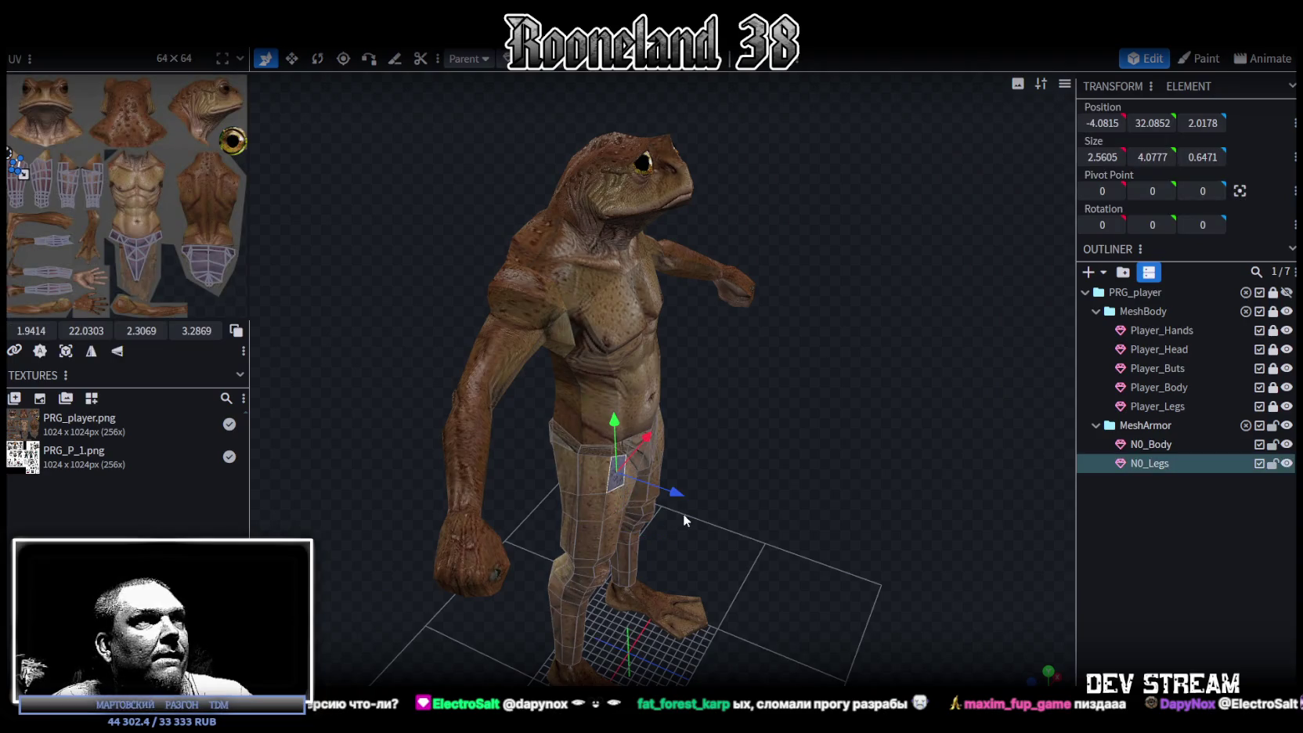
{"action": "key", "text": "ctrl+z"}
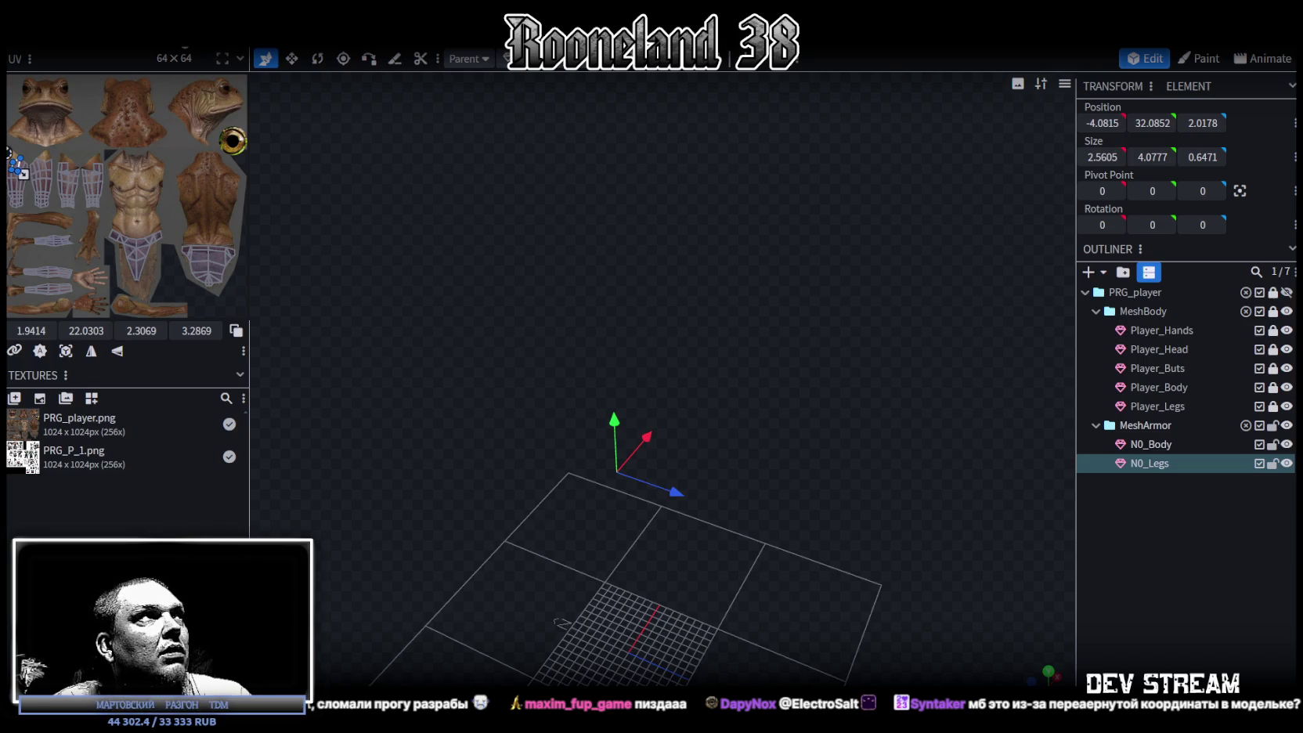
{"action": "key", "text": "ctrl+w"}
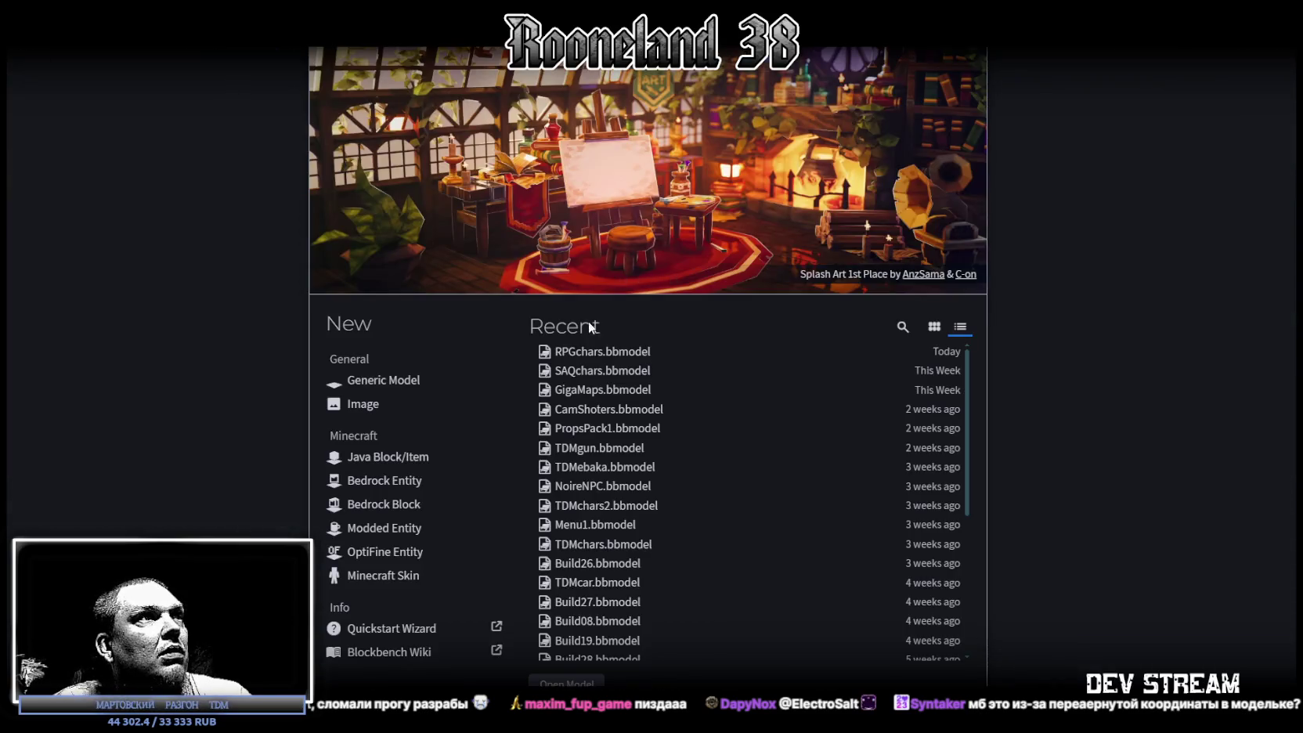
- Reopen RPGchars from recent files, orbit to the front, and save it as RPGchars.bbmodel
{"action": "left_click", "coordinate": [584, 352]}
{"action": "mouse_move", "coordinate": [819, 322]}
{"action": "left_mouse_down"}
{"action": "mouse_move", "coordinate": [797, 437]}
{"action": "mouse_move", "coordinate": [607, 448]}
{"action": "mouse_move", "coordinate": [618, 451]}
{"action": "left_mouse_up"}
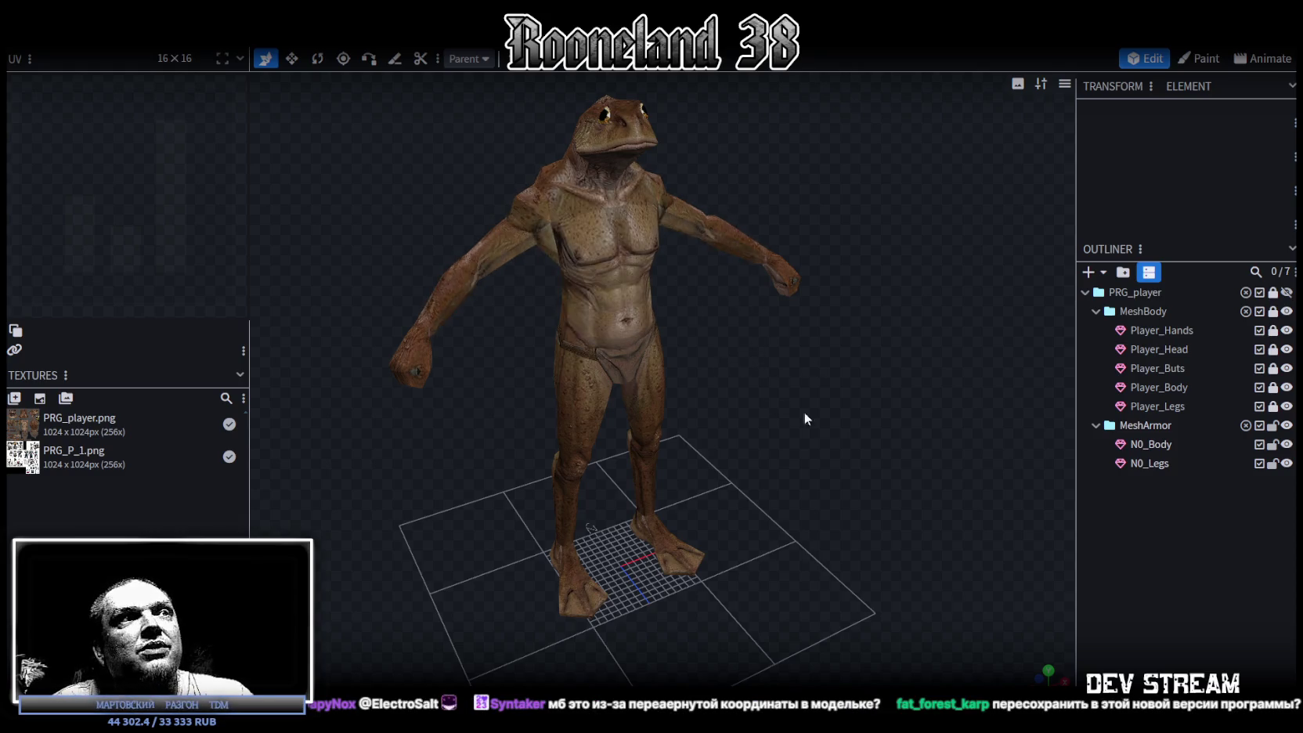
{"action": "left_click_drag", "start_coordinate": [804, 412], "coordinate": [842, 401]}
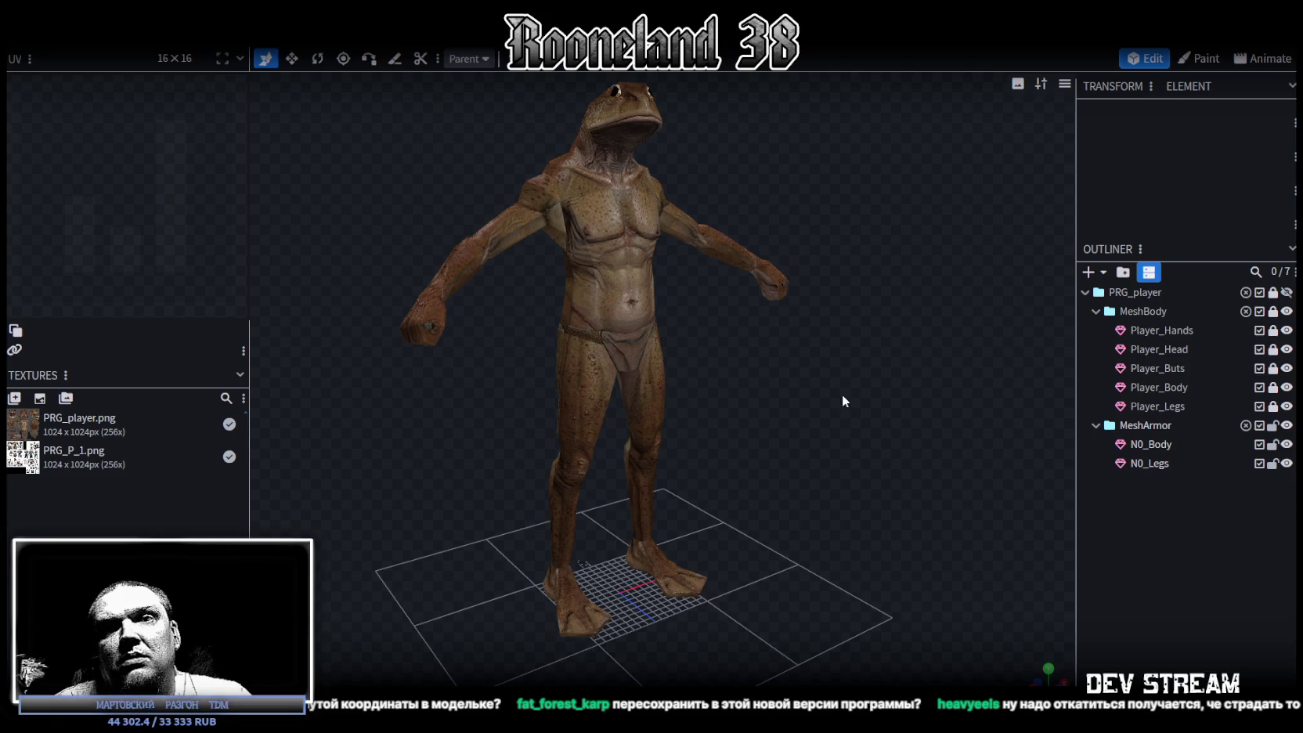
{"action": "left_click_drag", "start_coordinate": [843, 395], "coordinate": [821, 388]}
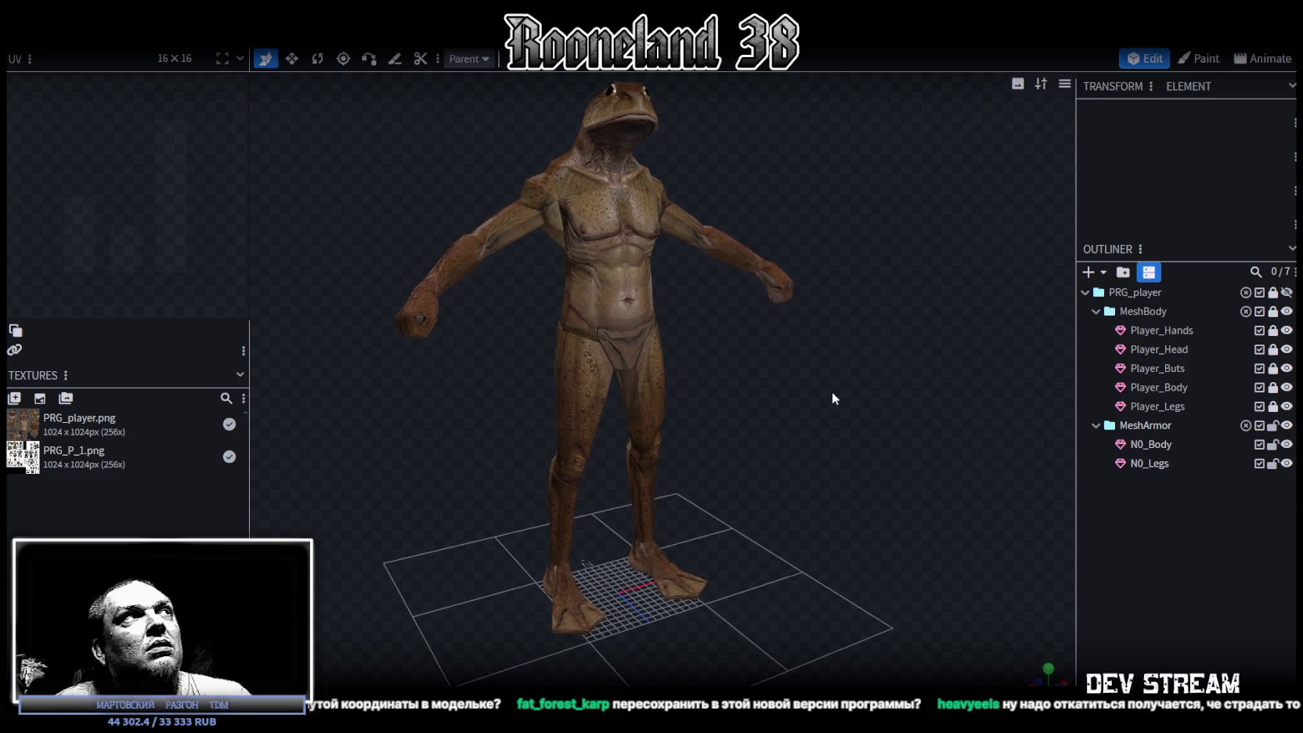
{"action": "key", "text": "ctrl+s"}
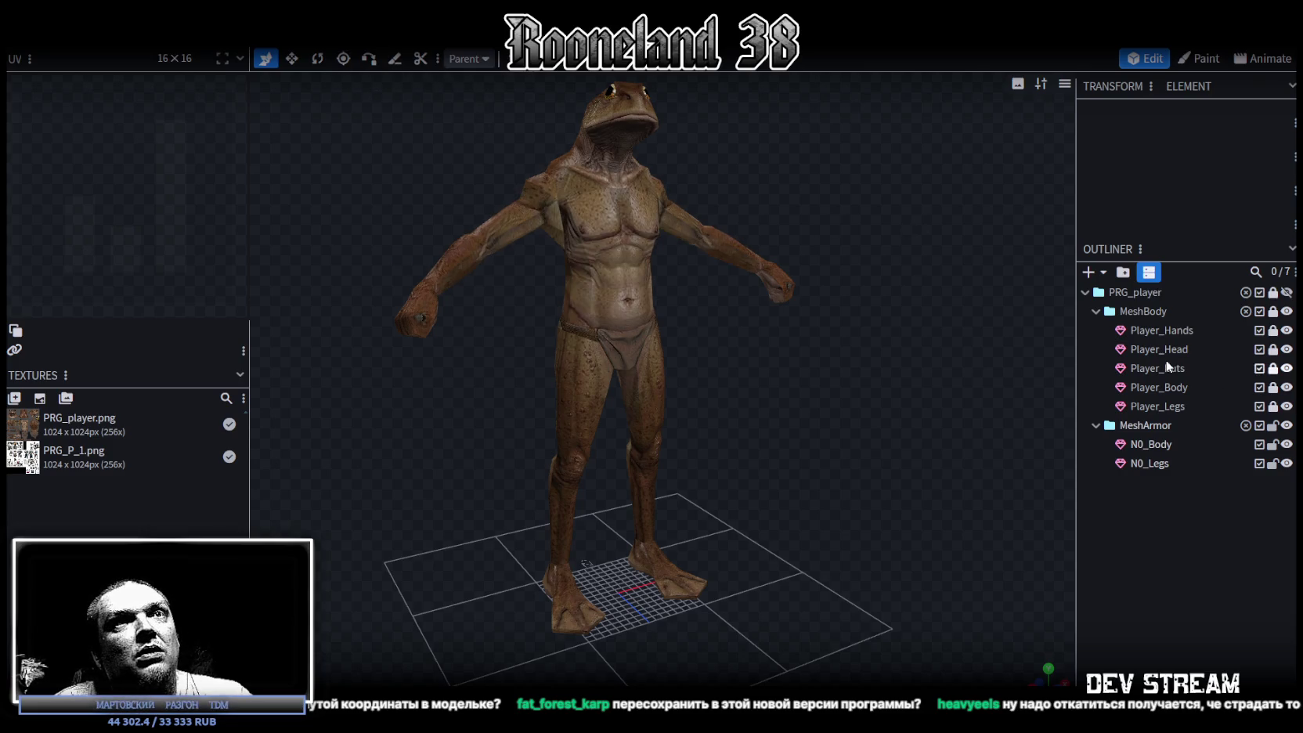
- Select N0_Body and all its vertices, save again, and close the model
{"action": "left_click", "coordinate": [1151, 444]}
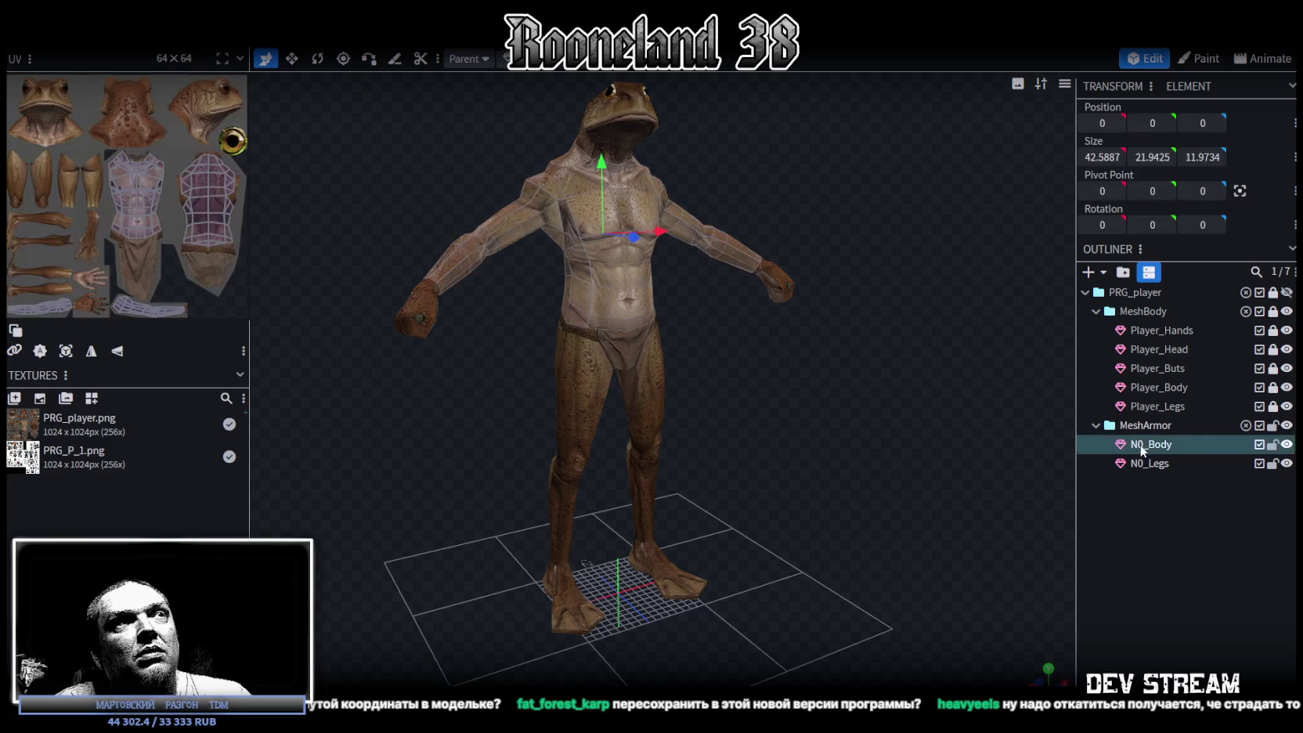
{"action": "left_click", "coordinate": [678, 174]}
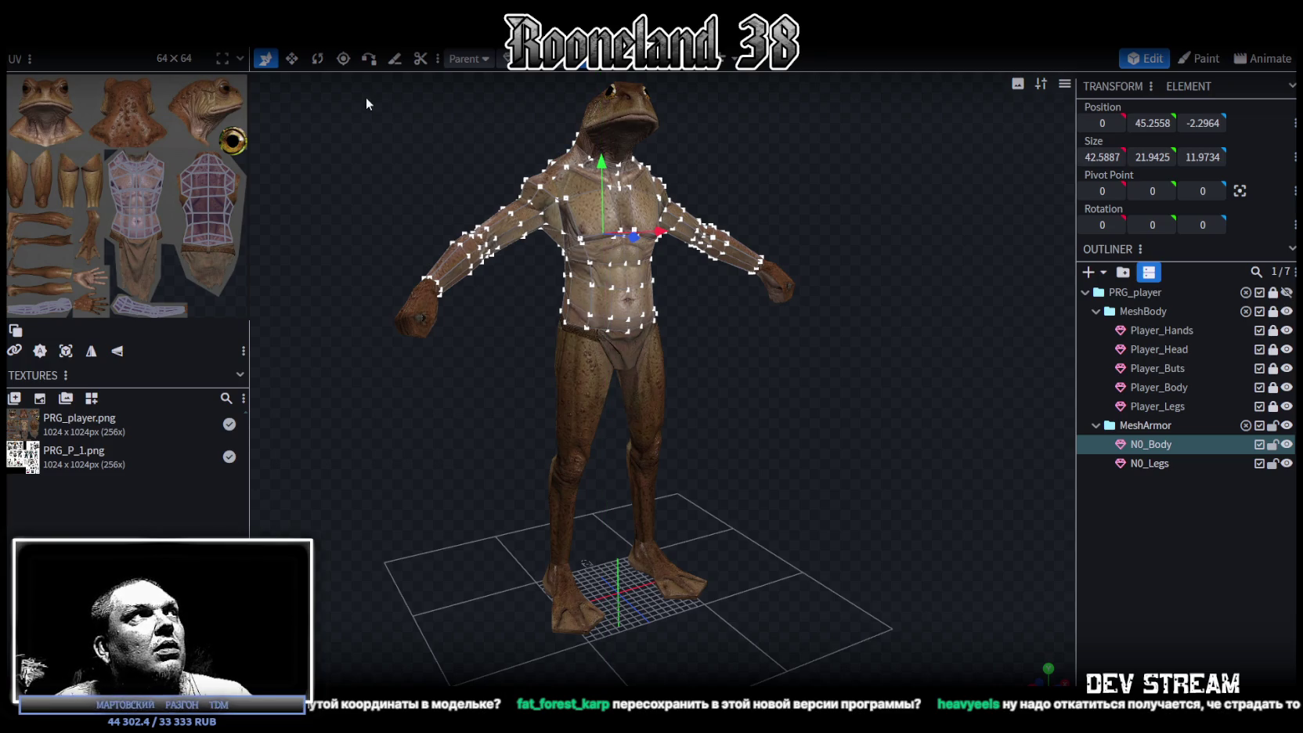
{"action": "key", "text": "ctrl+s"}
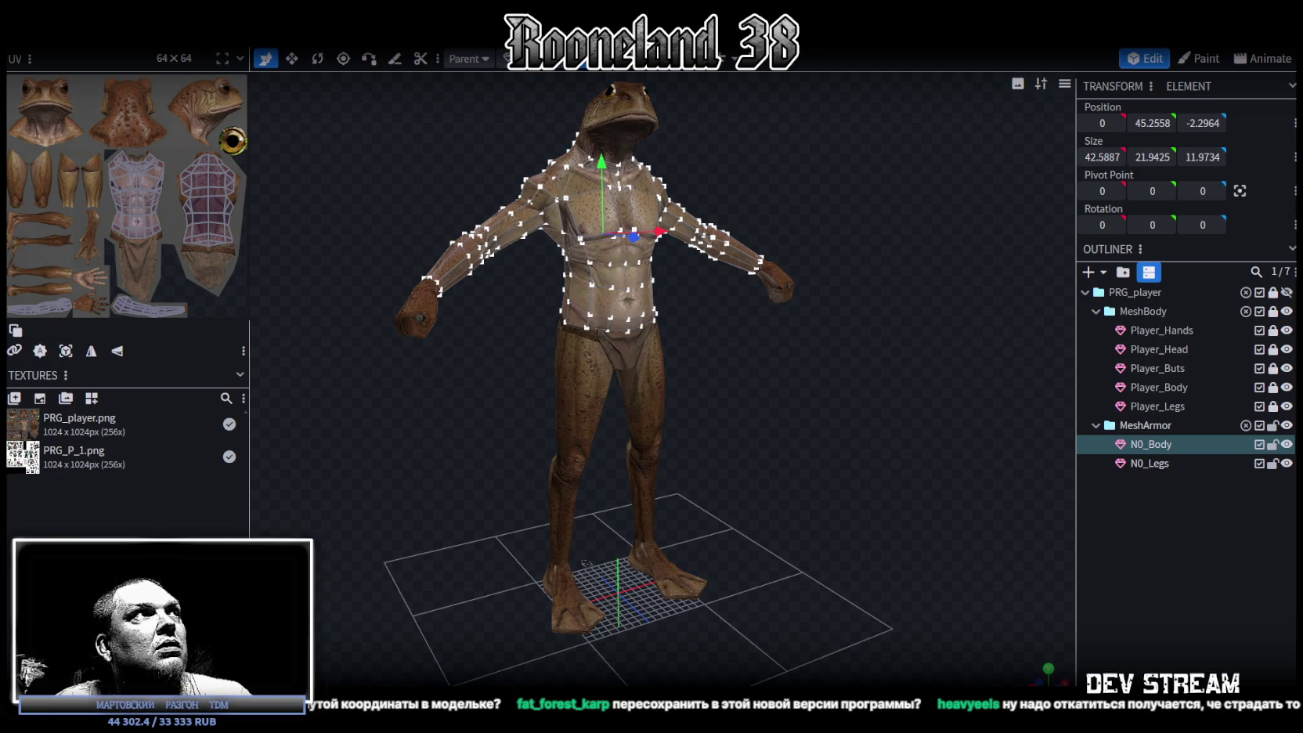
{"action": "key", "text": "ctrl+w"}
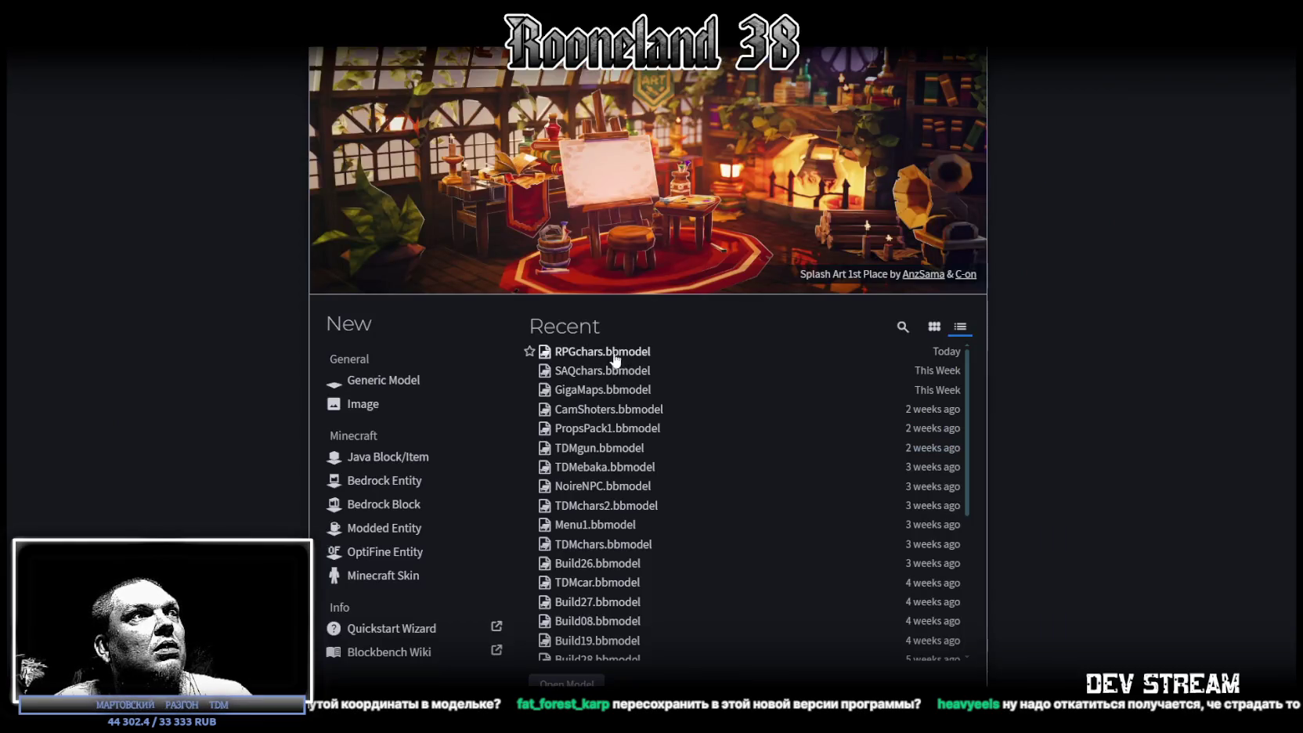
- Reopen RPGchars, pull an N0_Legs vertex with the move gizmo, then switch to Unity
{"action": "left_click", "coordinate": [615, 353]}
{"action": "left_click", "coordinate": [711, 213]}
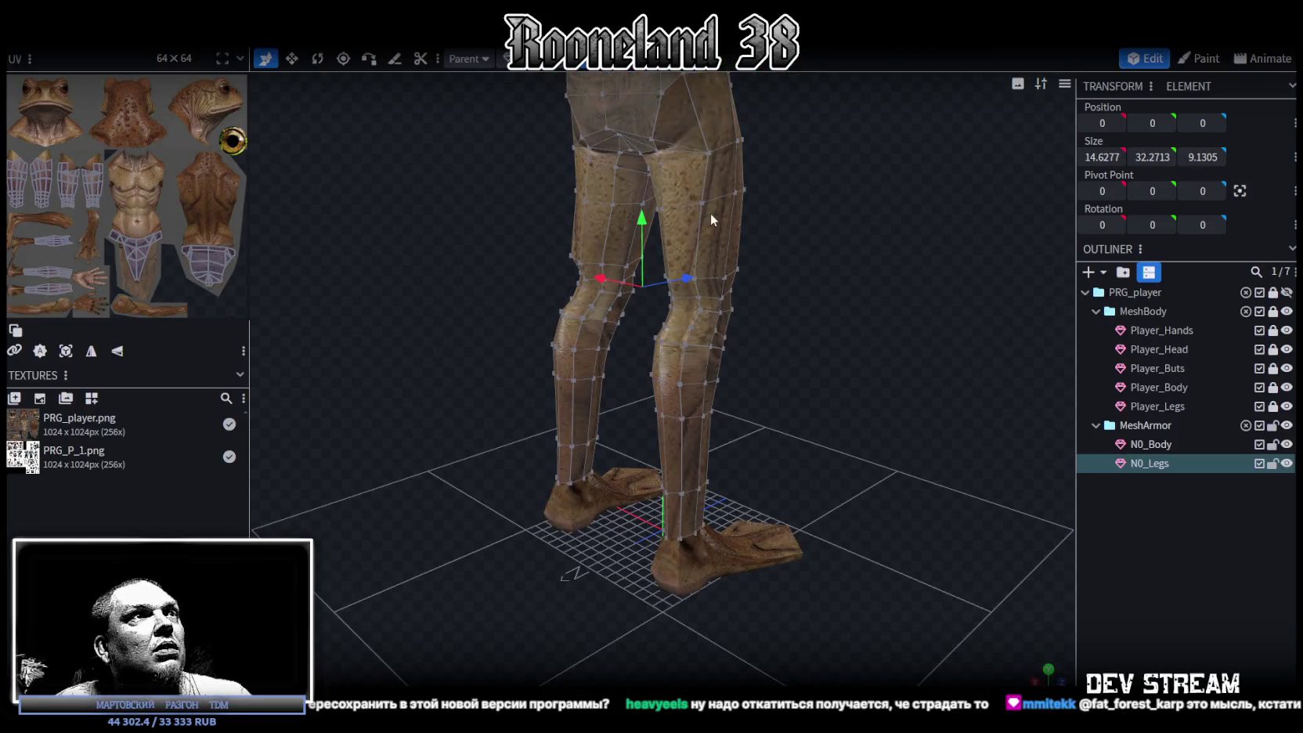
{"action": "left_click", "coordinate": [701, 203]}
{"action": "mouse_move", "coordinate": [745, 200]}
{"action": "left_mouse_down"}
{"action": "mouse_move", "coordinate": [793, 202]}
{"action": "mouse_move", "coordinate": [845, 292]}
{"action": "mouse_move", "coordinate": [758, 301]}
{"action": "left_mouse_up"}
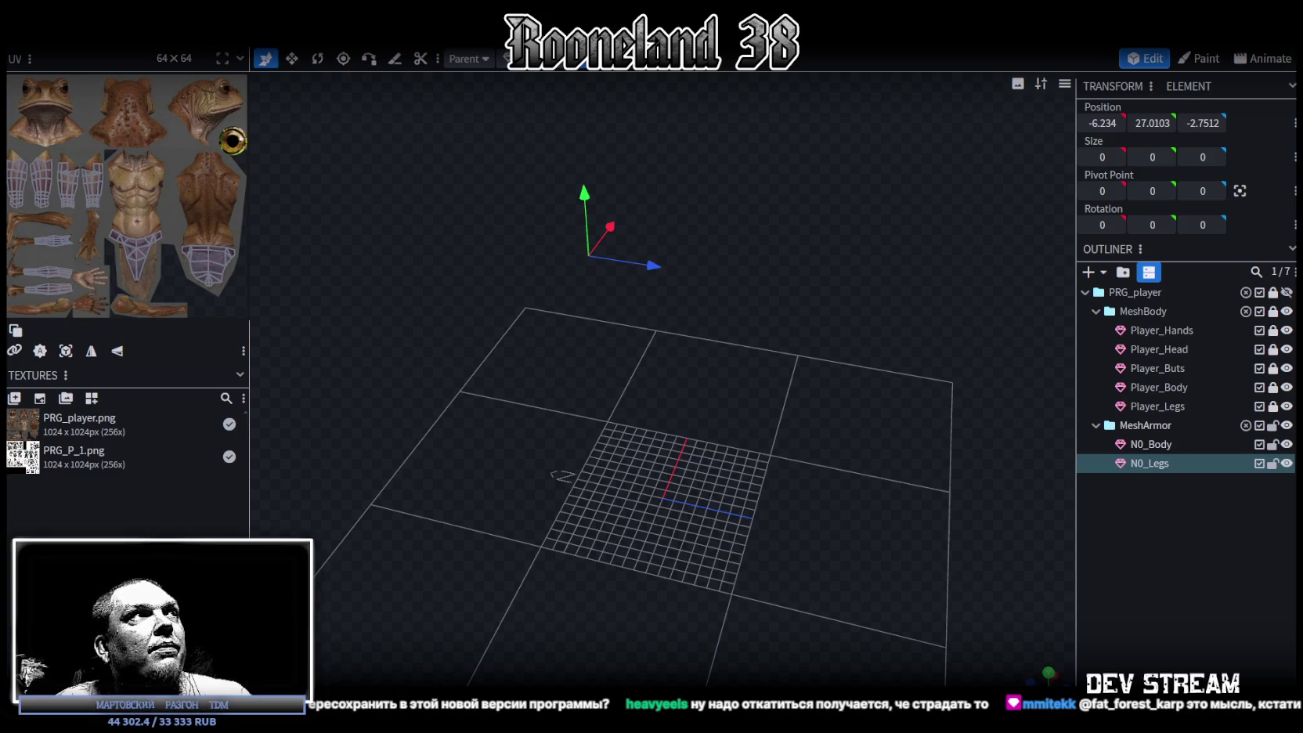
{"action": "key", "text": "alt+Tab"}
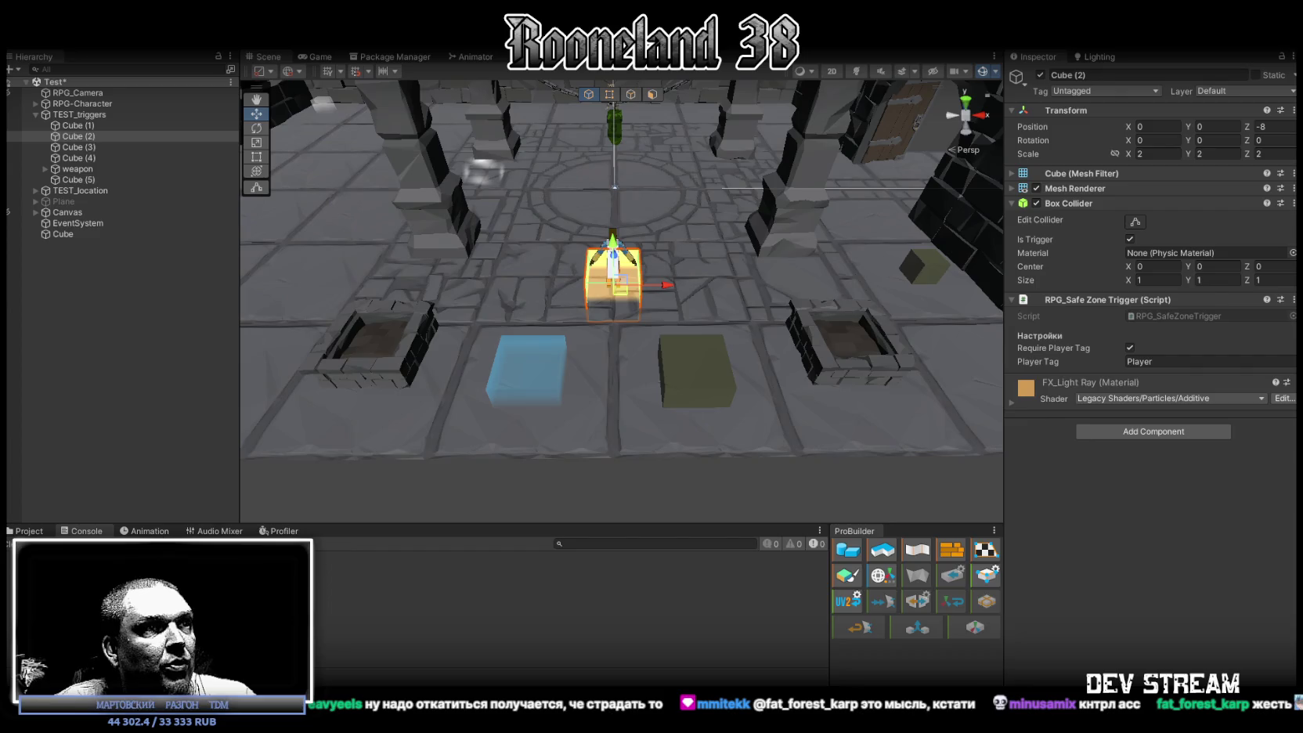
- Add a 16×8×16 cuboid mesh, test-pull its top corner vertex, then undo
{"action": "key", "text": "alt+Tab"}
{"action": "left_click", "coordinate": [1089, 273]}
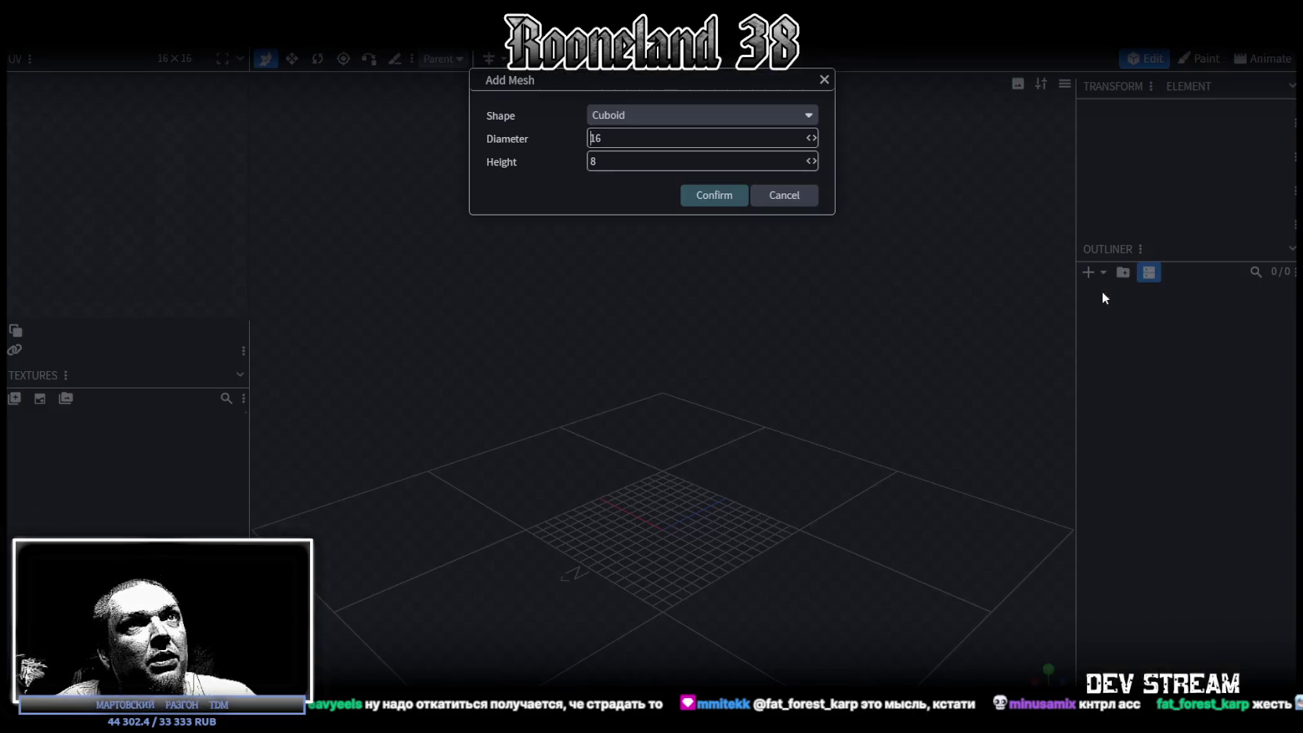
{"action": "left_click", "coordinate": [713, 200]}
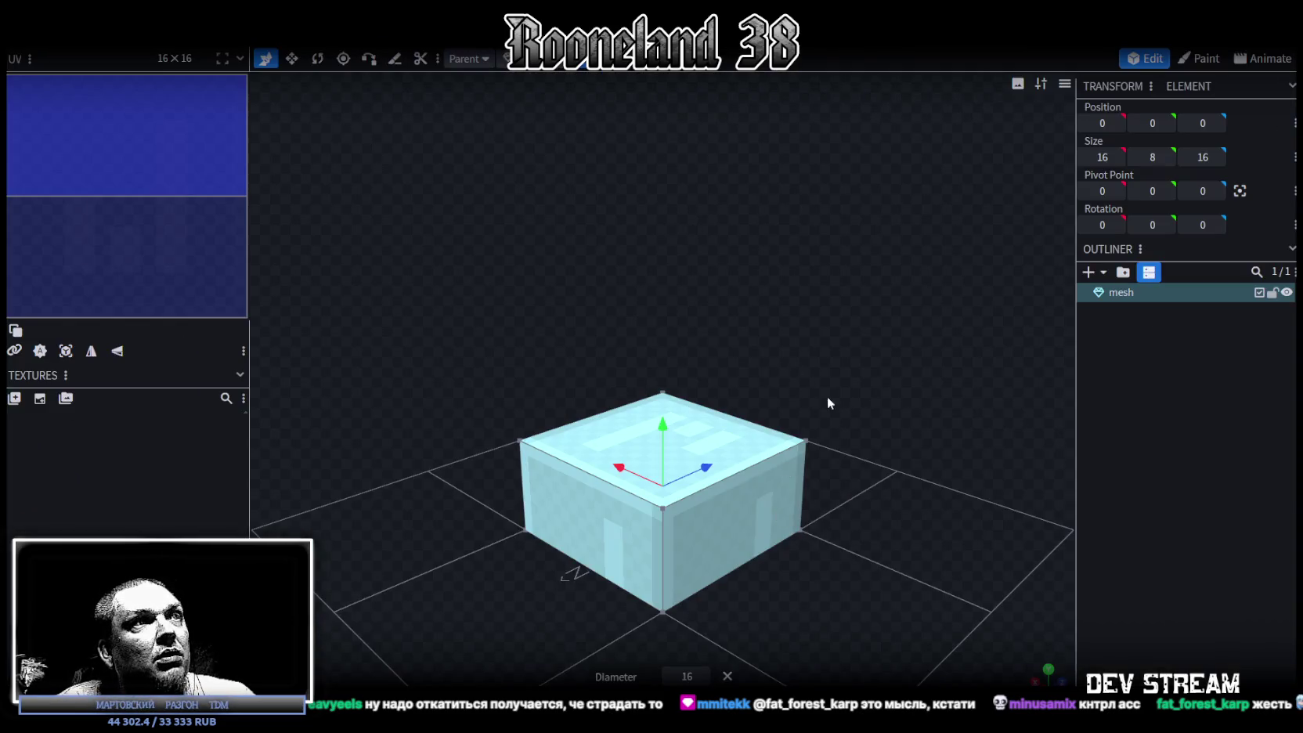
{"action": "left_click", "coordinate": [806, 440]}
{"action": "left_click_drag", "start_coordinate": [845, 419], "coordinate": [781, 467]}
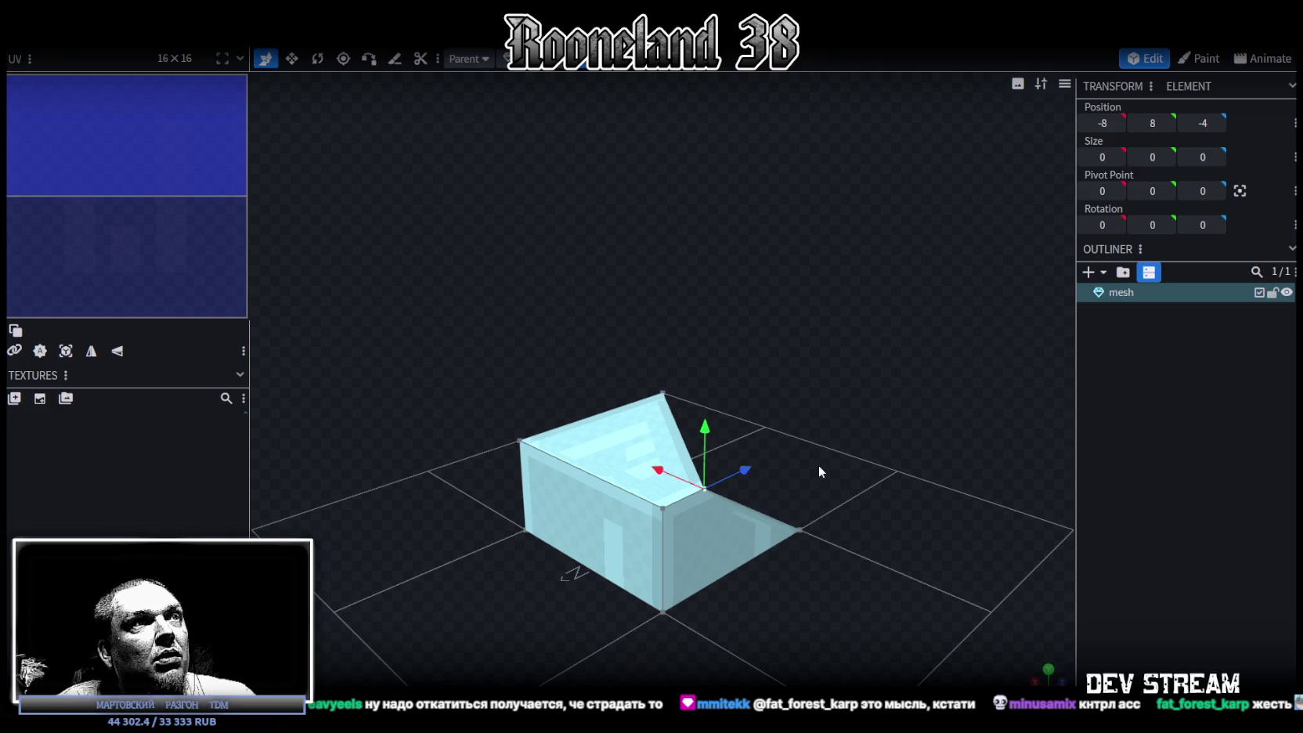
{"action": "key", "text": "ctrl+z"}
- Select the cube's top vertices and shift the pyramid's centre vertex along depth and width
{"action": "mouse_move", "coordinate": [889, 433]}
{"action": "left_mouse_down"}
{"action": "mouse_move", "coordinate": [797, 487]}
{"action": "mouse_move", "coordinate": [755, 448]}
{"action": "left_mouse_up"}
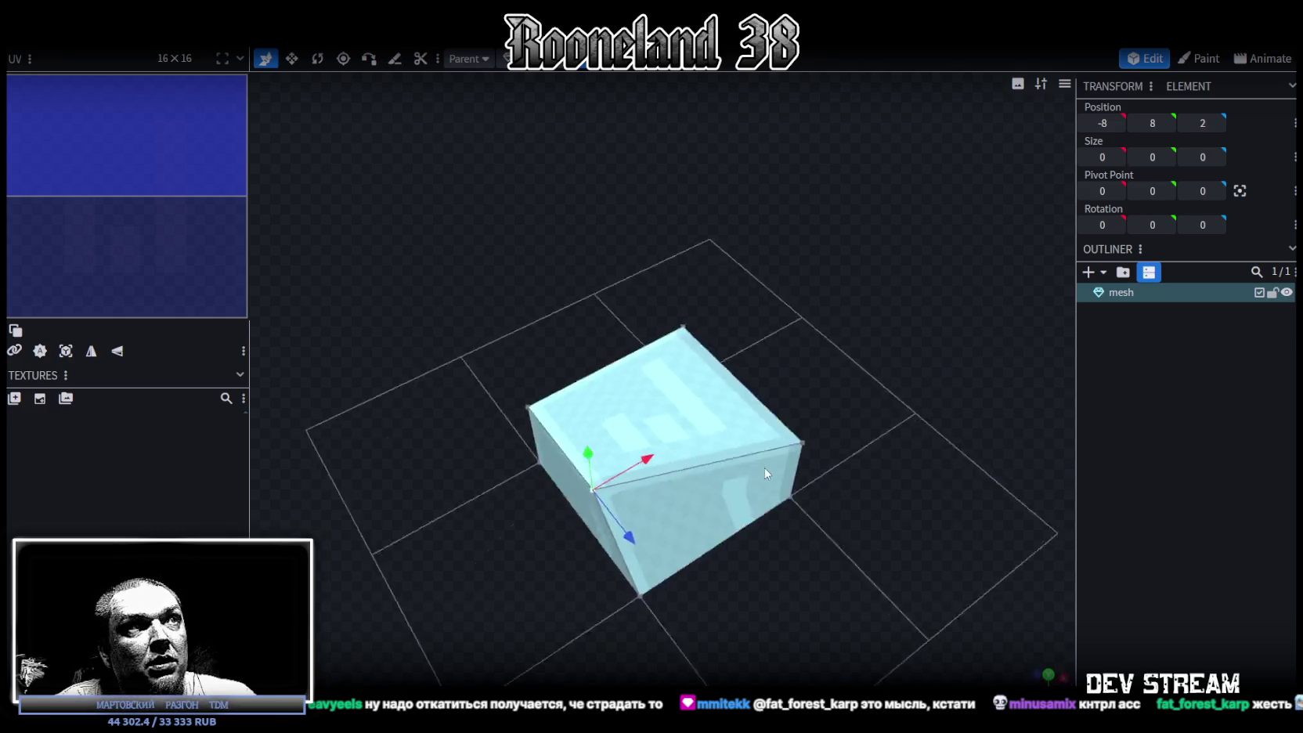
{"action": "key", "text": "Escape"}
{"action": "left_click_drag", "start_coordinate": [775, 432], "coordinate": [864, 412]}
{"action": "left_click", "coordinate": [744, 347]}
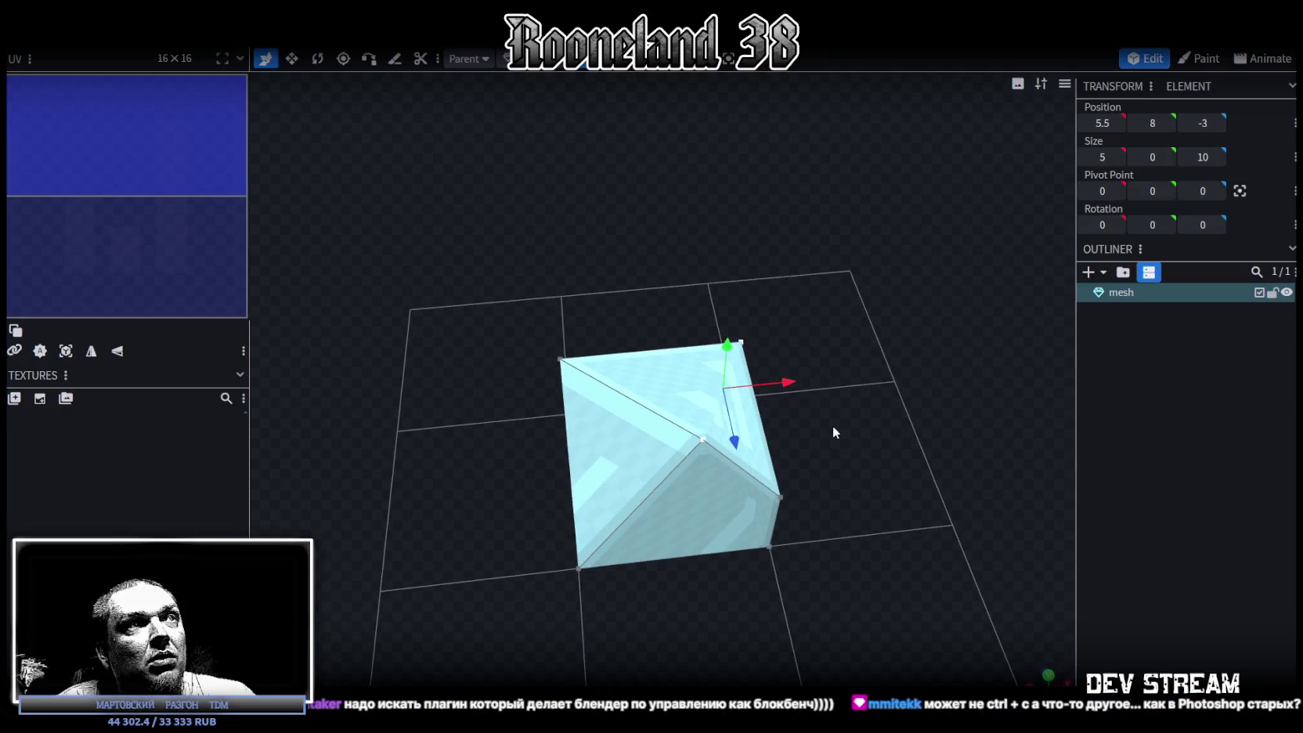
{"action": "left_click_drag", "start_coordinate": [858, 448], "coordinate": [802, 447]}
{"action": "left_click", "coordinate": [697, 448]}
{"action": "left_click_drag", "start_coordinate": [691, 498], "coordinate": [705, 470]}
{"action": "left_click_drag", "start_coordinate": [766, 431], "coordinate": [750, 431]}
{"action": "mouse_move", "coordinate": [901, 423]}
{"action": "left_mouse_down"}
{"action": "mouse_move", "coordinate": [944, 405]}
{"action": "mouse_move", "coordinate": [903, 449]}
{"action": "mouse_move", "coordinate": [710, 461]}
{"action": "mouse_move", "coordinate": [748, 428]}
{"action": "left_mouse_up"}
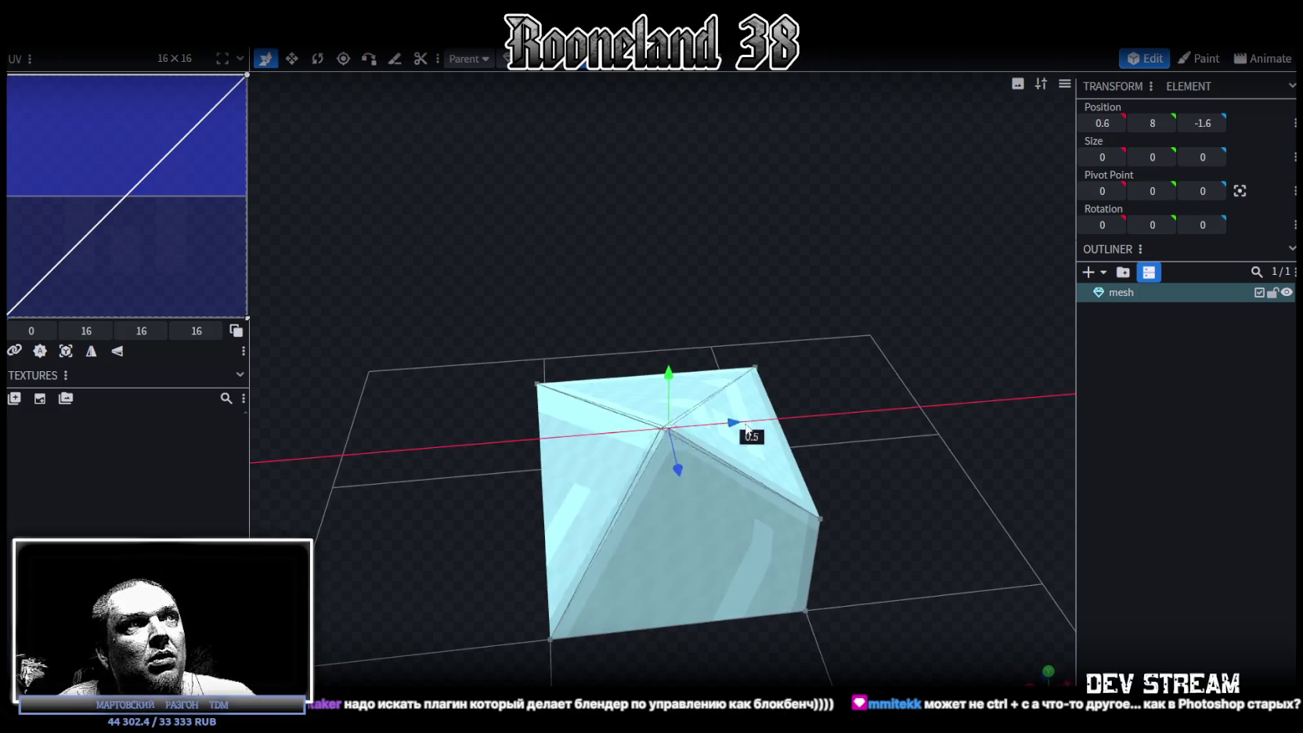
{"action": "mouse_move", "coordinate": [690, 465]}
{"action": "left_mouse_down"}
{"action": "mouse_move", "coordinate": [707, 442]}
{"action": "mouse_move", "coordinate": [771, 417]}
{"action": "left_mouse_up"}
{"action": "mouse_move", "coordinate": [861, 329]}
{"action": "left_mouse_down"}
{"action": "mouse_move", "coordinate": [914, 293]}
{"action": "mouse_move", "coordinate": [733, 577]}
{"action": "left_mouse_up"}
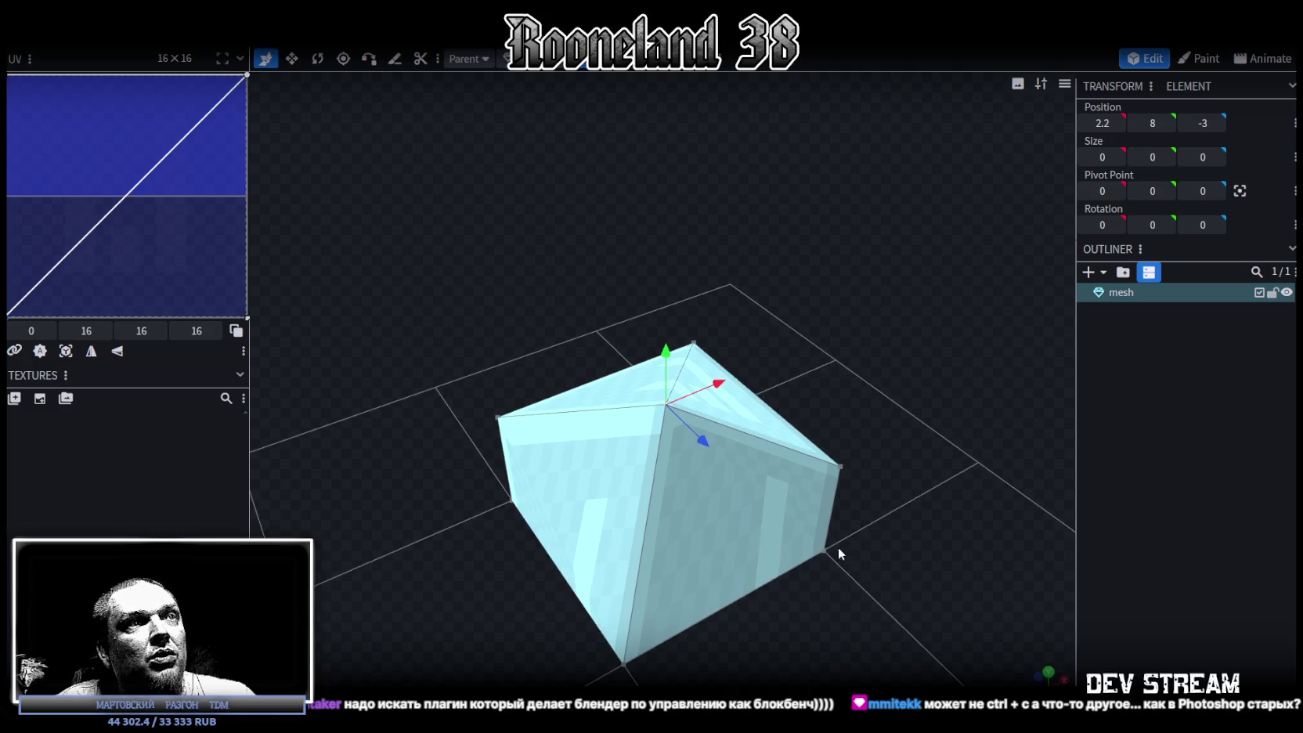
- Move the pyramid's peak vertex sideways, undo, then close the test project discarding changes
{"action": "left_click", "coordinate": [705, 541]}
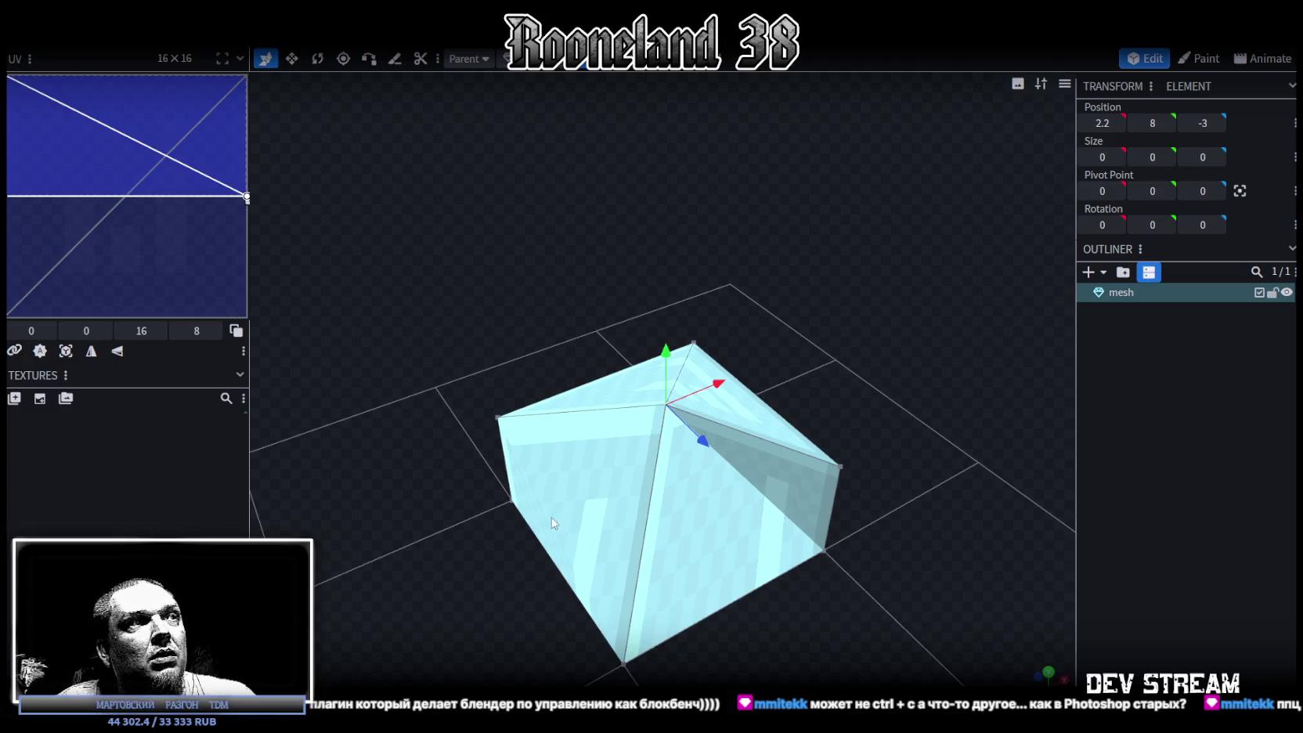
{"action": "double_click", "coordinate": [509, 502]}
{"action": "mouse_move", "coordinate": [452, 554]}
{"action": "left_mouse_down"}
{"action": "mouse_move", "coordinate": [530, 532]}
{"action": "mouse_move", "coordinate": [997, 564]}
{"action": "mouse_move", "coordinate": [872, 544]}
{"action": "left_mouse_up"}
{"action": "left_click", "coordinate": [678, 419]}
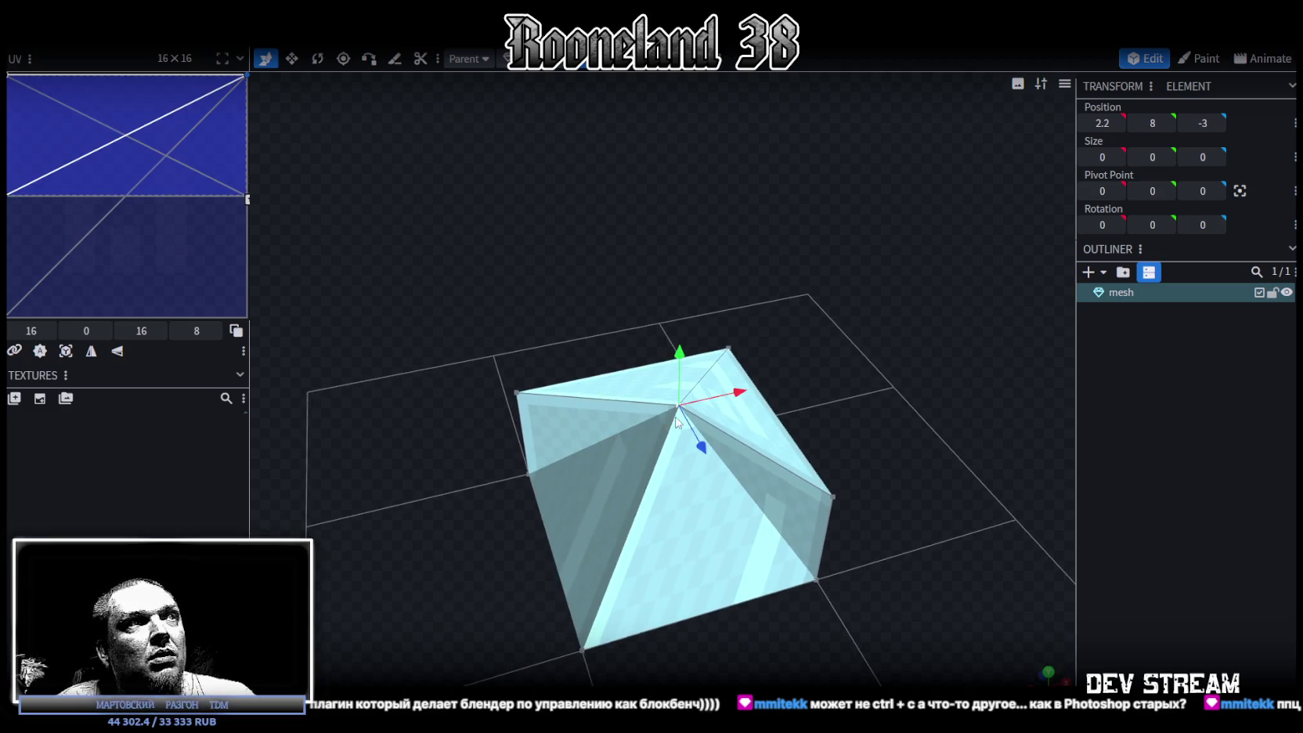
{"action": "mouse_move", "coordinate": [744, 395]}
{"action": "left_mouse_down"}
{"action": "mouse_move", "coordinate": [863, 346]}
{"action": "mouse_move", "coordinate": [835, 324]}
{"action": "mouse_move", "coordinate": [827, 370]}
{"action": "left_mouse_up"}
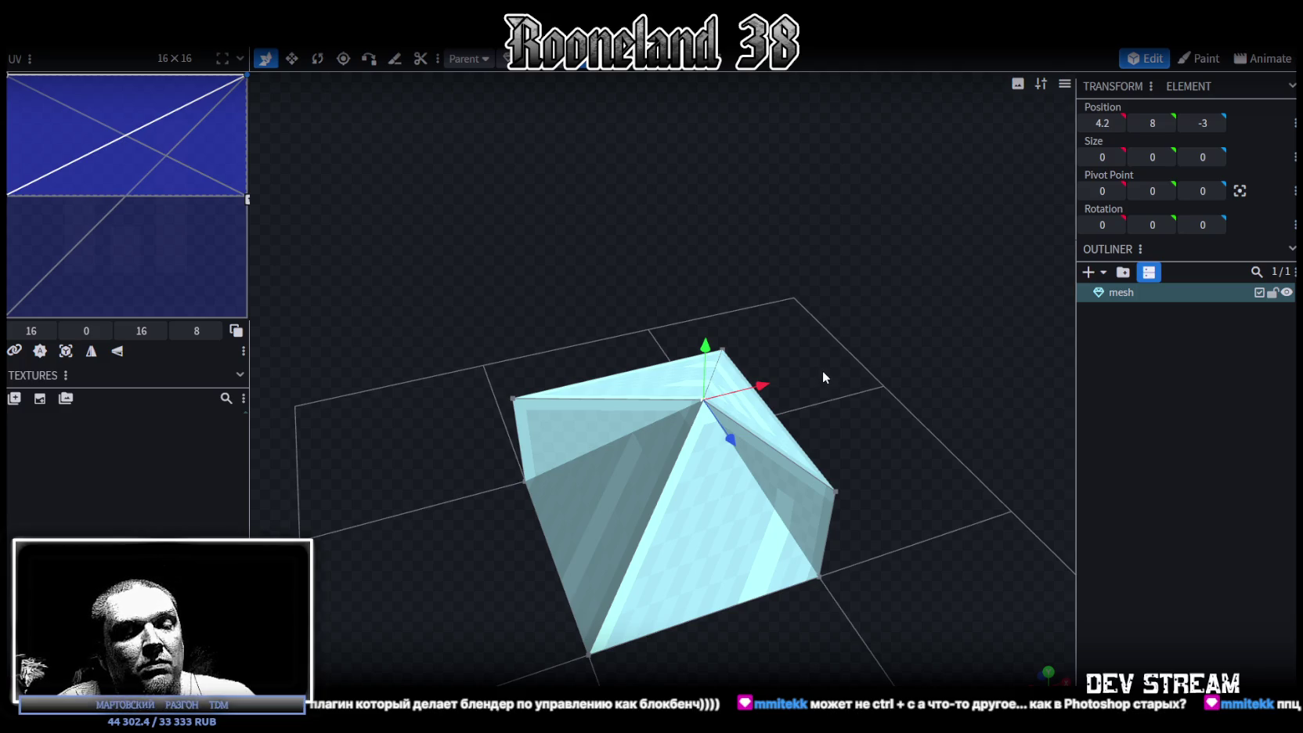
{"action": "key", "text": "ctrl+z"}
{"action": "key", "text": "ctrl+z"}
{"action": "key", "text": "ctrl+z"}
{"action": "key", "text": "ctrl+z"}
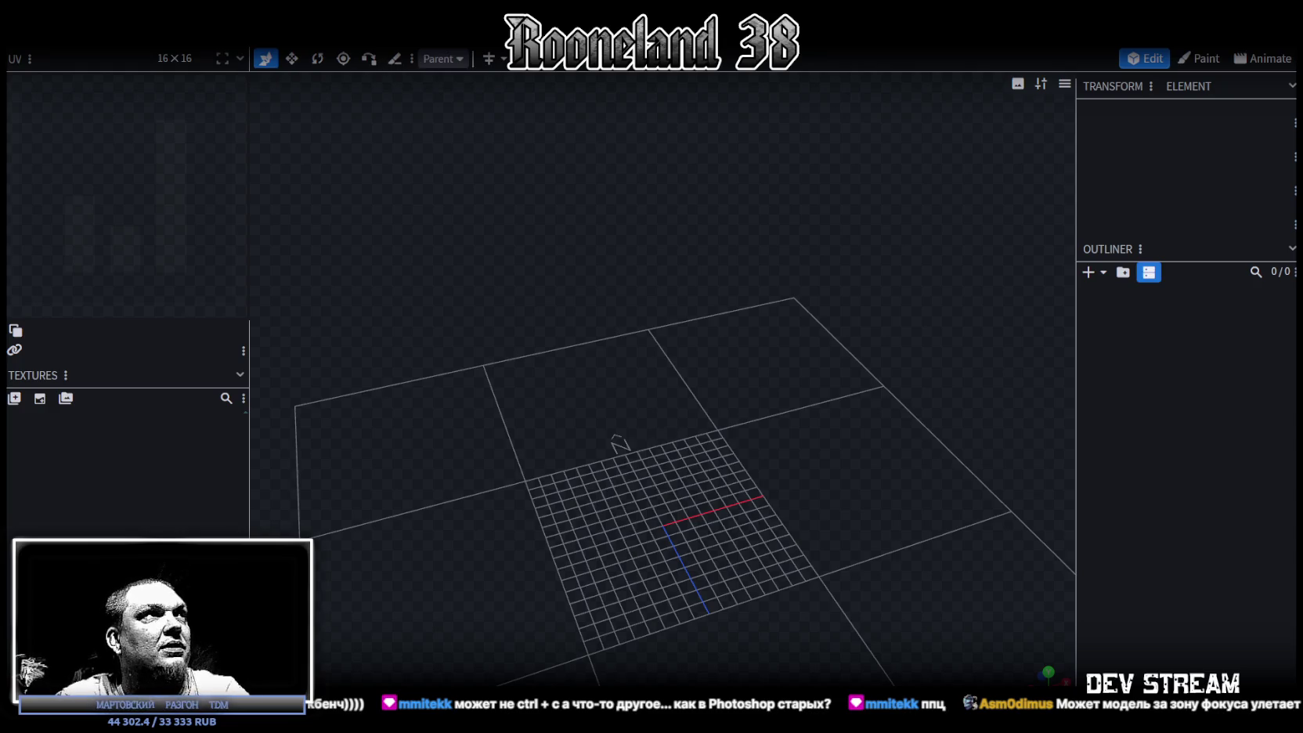
{"action": "key", "text": "ctrl+w"}
{"action": "left_click", "coordinate": [688, 163]}
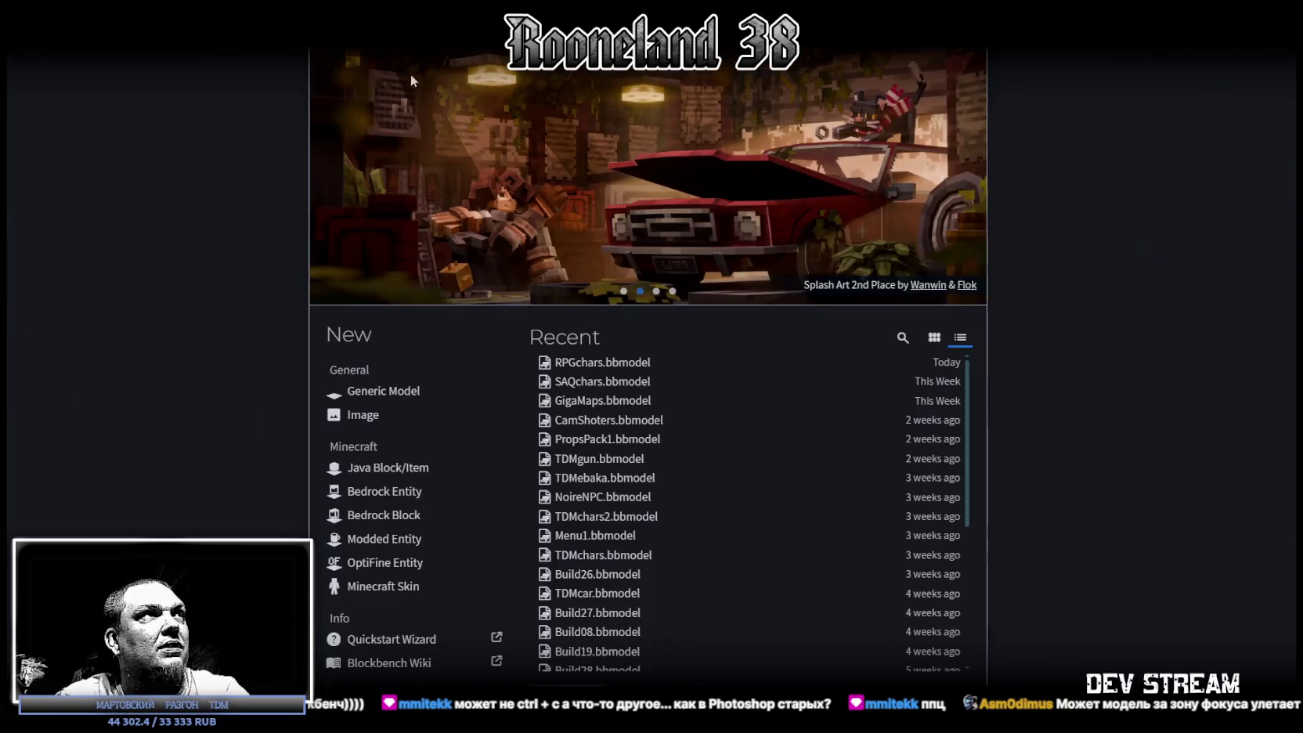
- Reopen RPGchars and test-shift N0_Legs 2 units along Z, then raise and lower it
{"action": "left_click", "coordinate": [579, 362]}
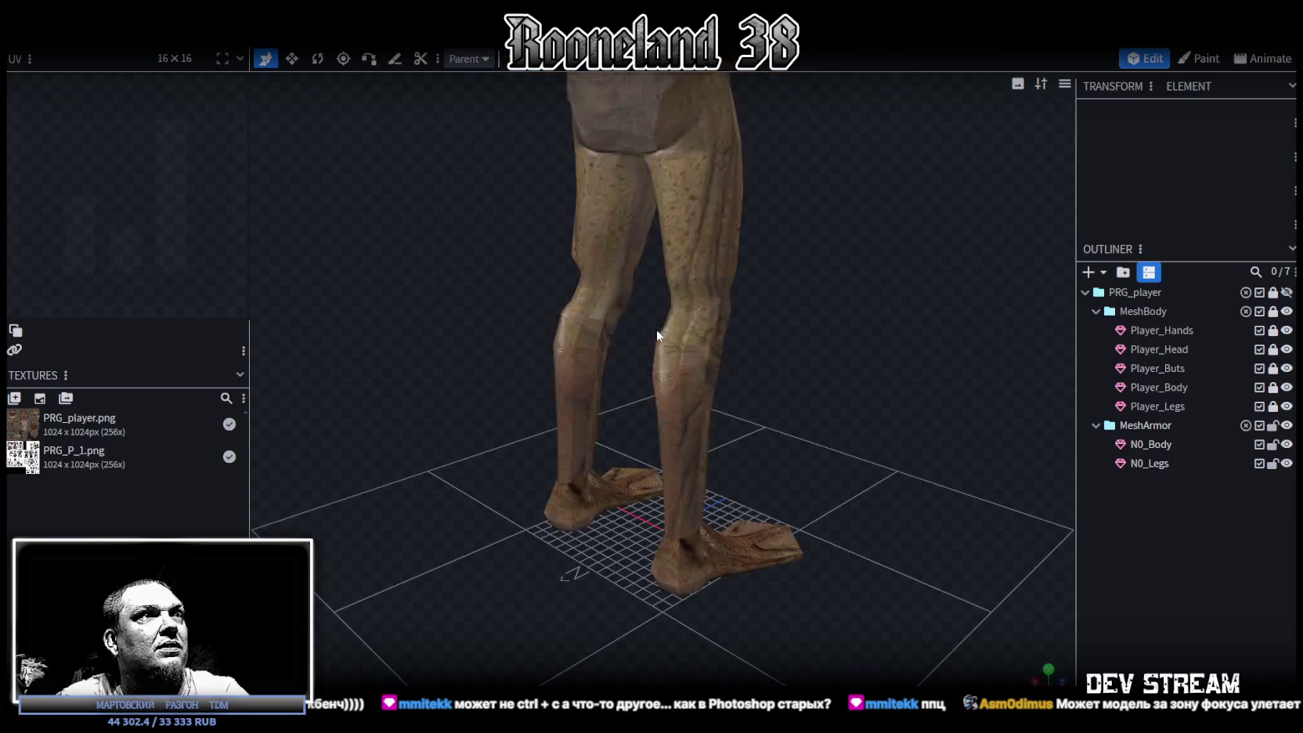
{"action": "left_click", "coordinate": [680, 261]}
{"action": "left_click_drag", "start_coordinate": [798, 412], "coordinate": [624, 449]}
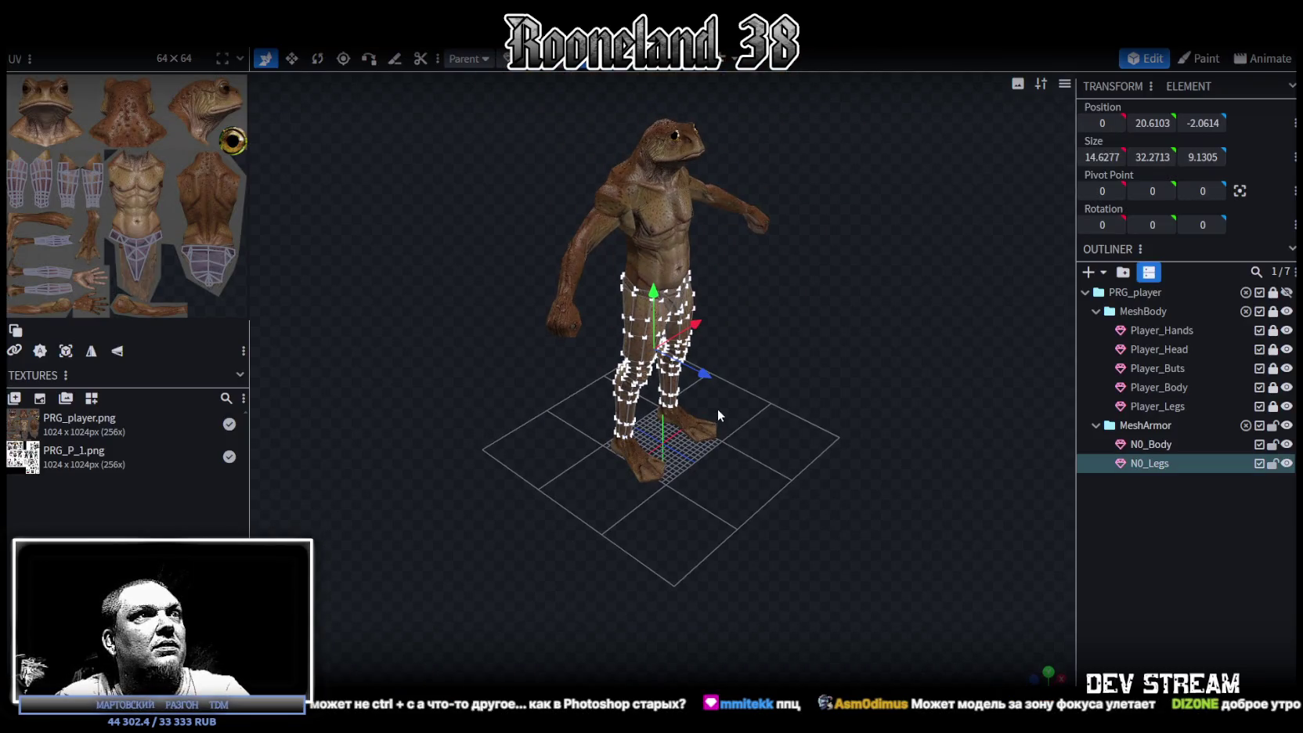
{"action": "left_click_drag", "start_coordinate": [703, 370], "coordinate": [705, 372]}
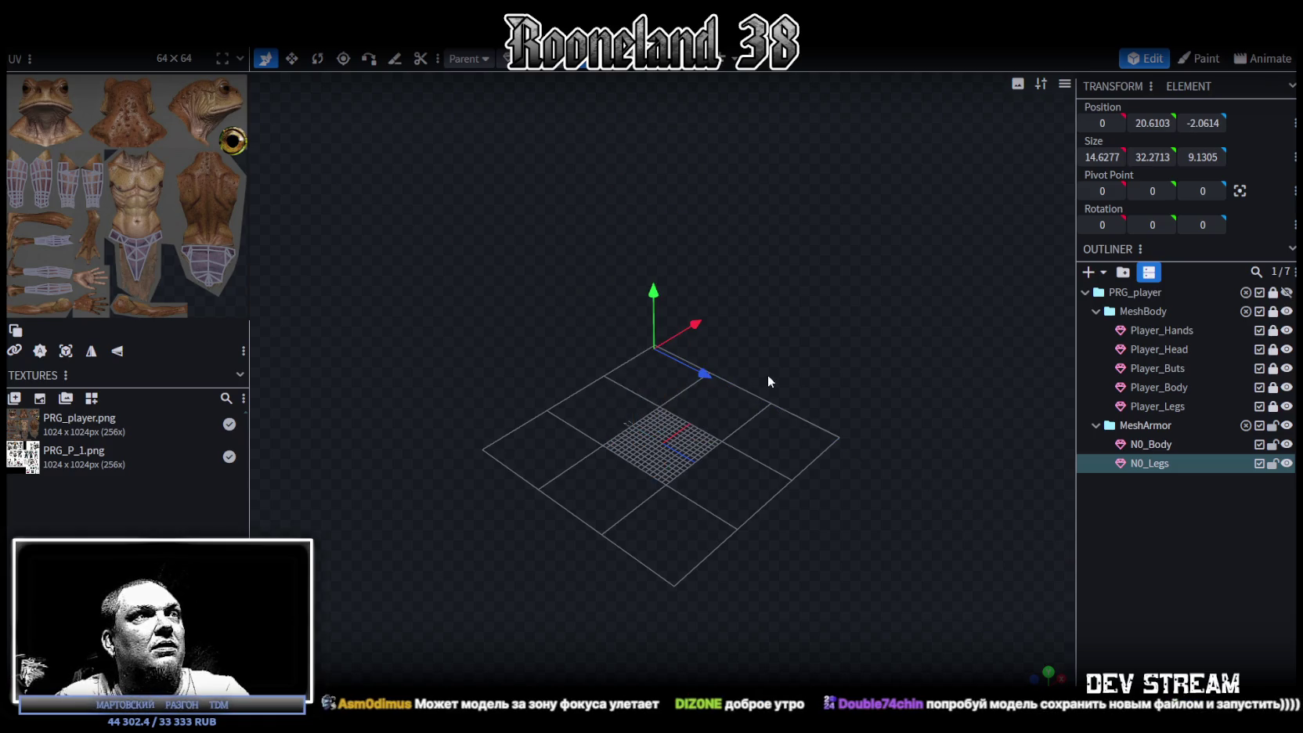
{"action": "scroll", "coordinate": [768, 375], "scroll_direction": "down", "scroll_amount": 1}
{"action": "key", "text": "ctrl+z"}
{"action": "key", "text": "ctrl+y"}
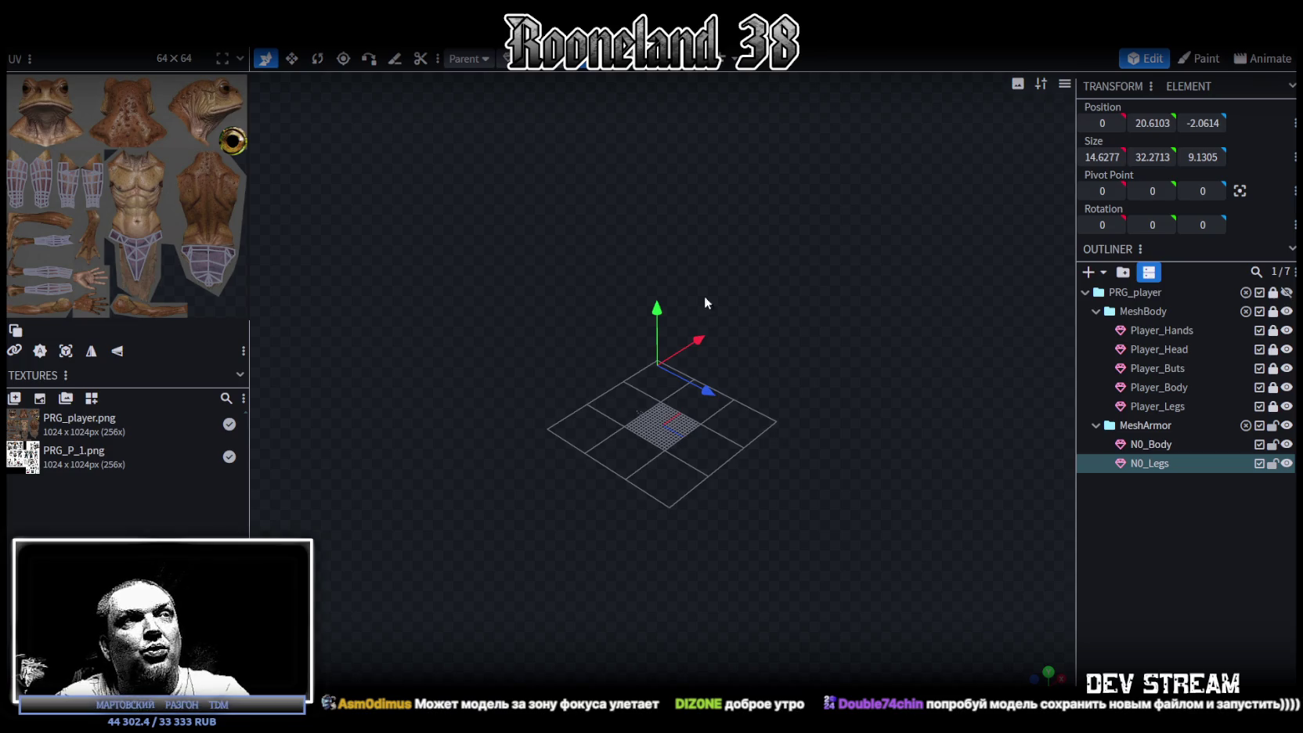
{"action": "mouse_move", "coordinate": [659, 310]}
{"action": "left_mouse_down"}
{"action": "mouse_move", "coordinate": [665, 229]}
{"action": "mouse_move", "coordinate": [657, 304]}
{"action": "left_mouse_up"}
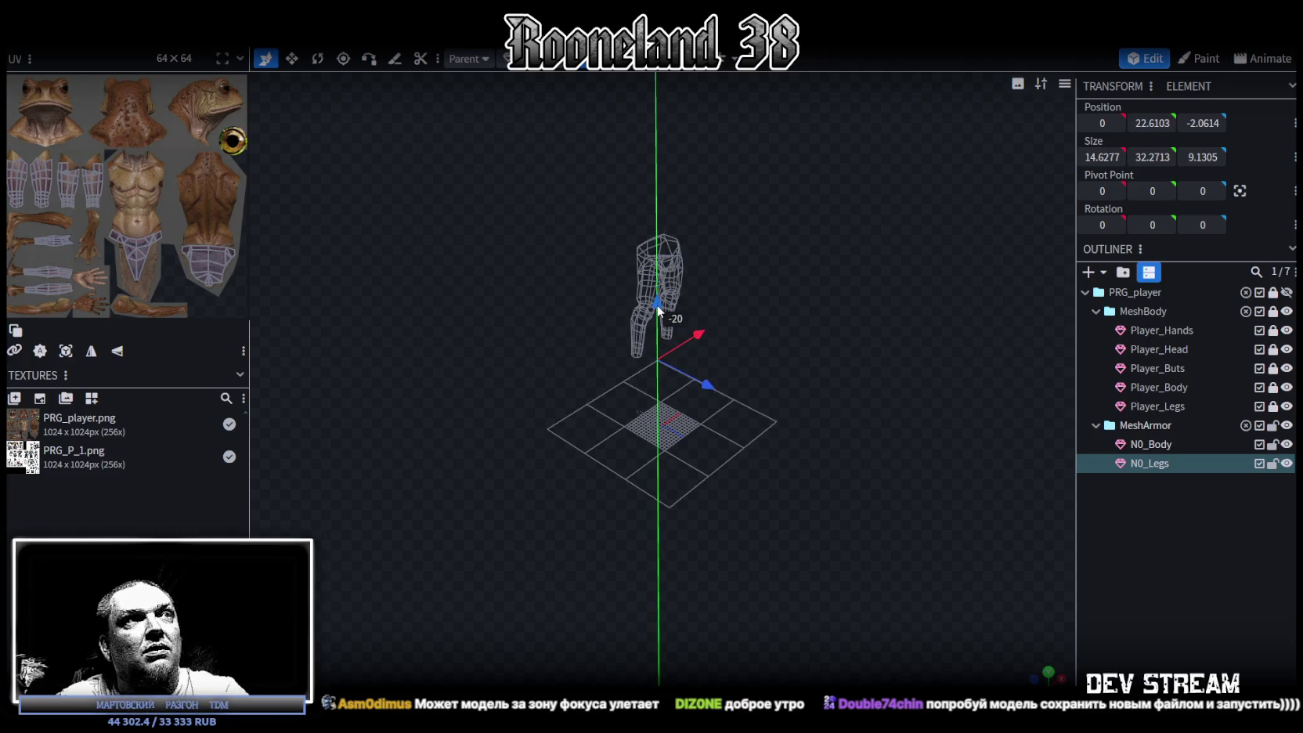
{"action": "left_click_drag", "start_coordinate": [658, 304], "coordinate": [658, 316]}
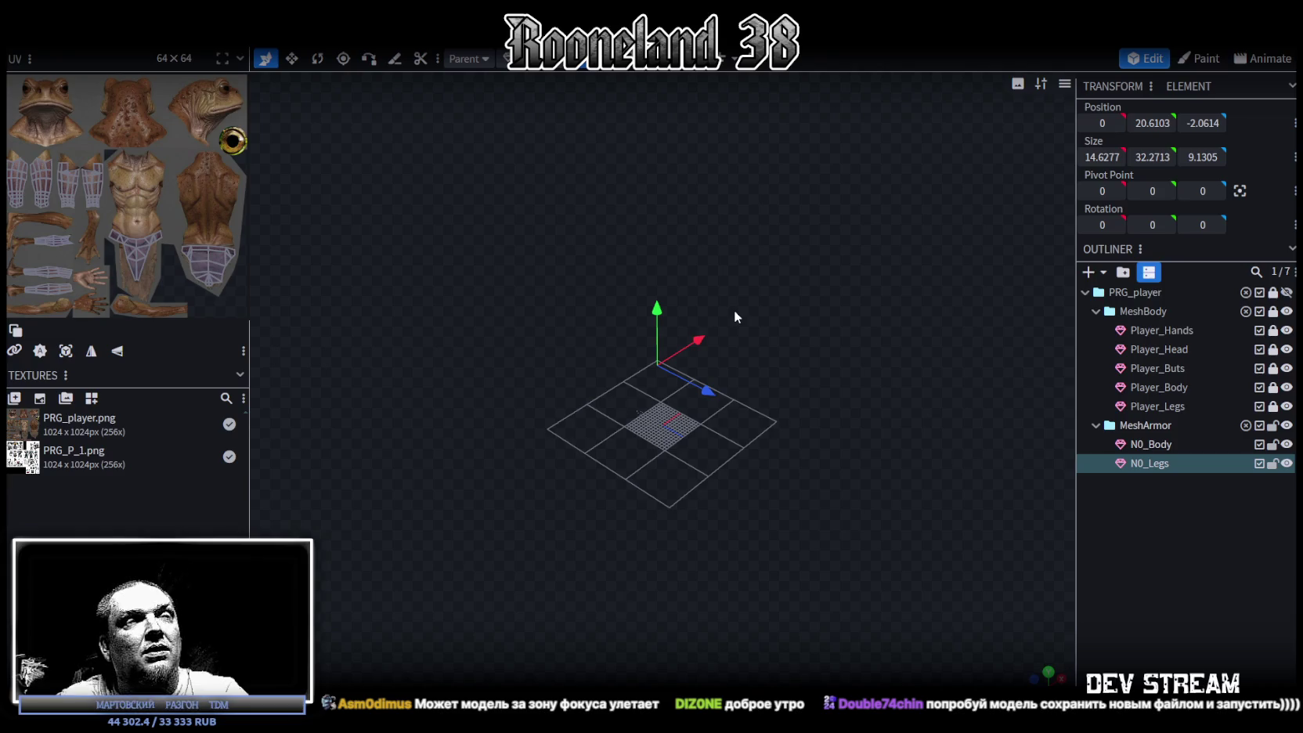
- Unlock PRG_player with all its child meshes, fold the group closed and select it
{"action": "key", "text": "ctrl+a"}
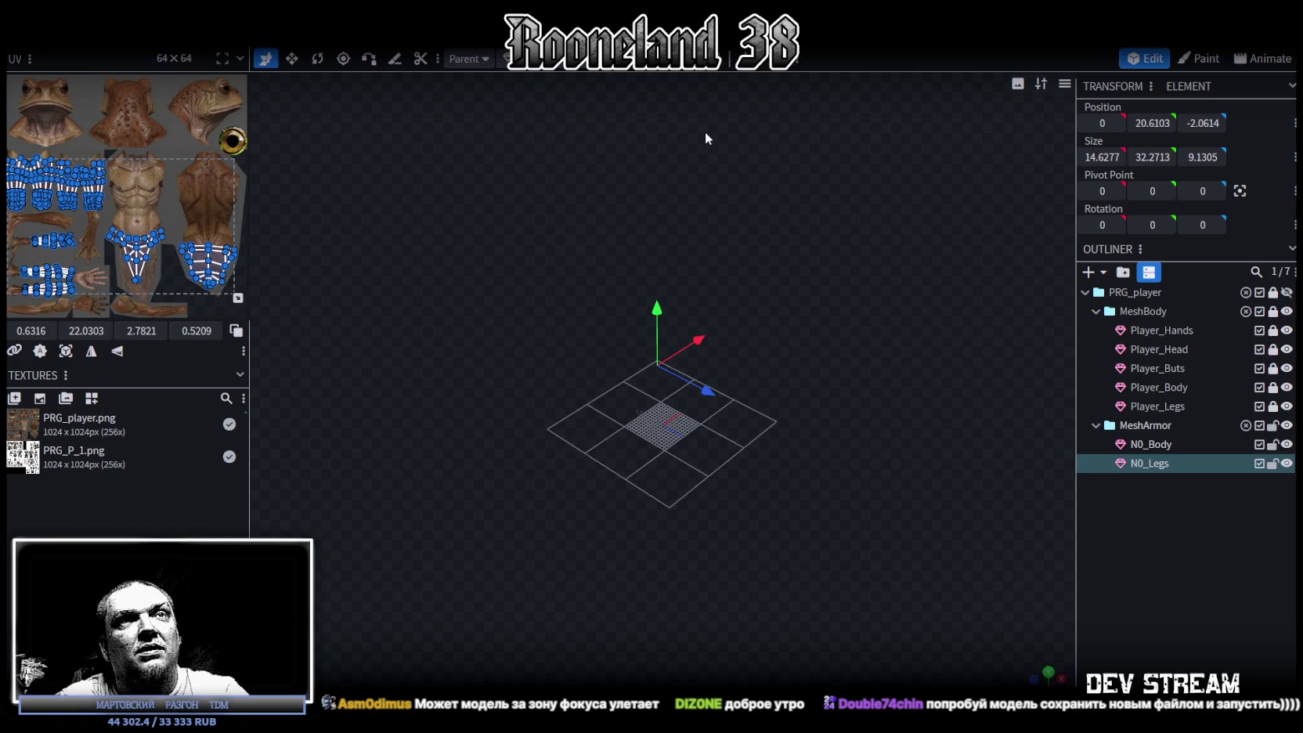
{"action": "mouse_move", "coordinate": [690, 122]}
{"action": "left_mouse_down"}
{"action": "mouse_move", "coordinate": [571, 149]}
{"action": "mouse_move", "coordinate": [689, 142]}
{"action": "mouse_move", "coordinate": [641, 137]}
{"action": "left_mouse_up"}
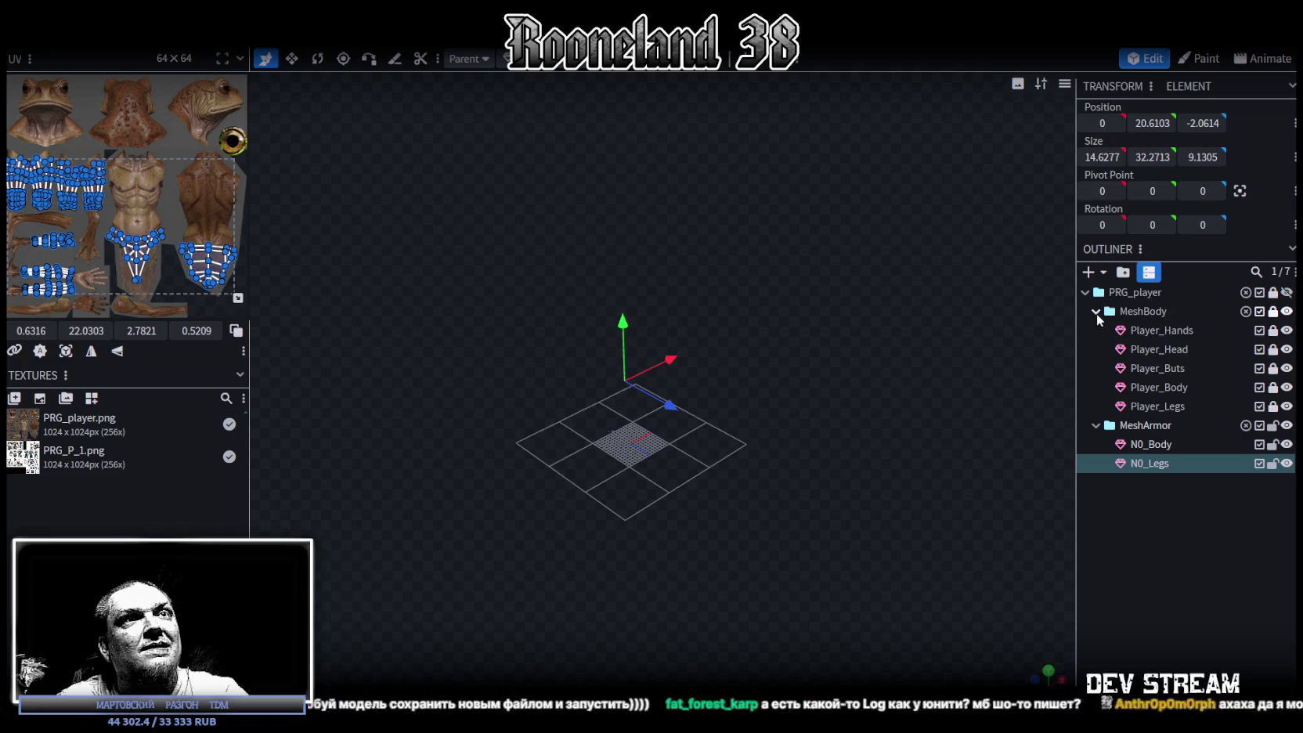
{"action": "left_click", "coordinate": [1274, 293]}
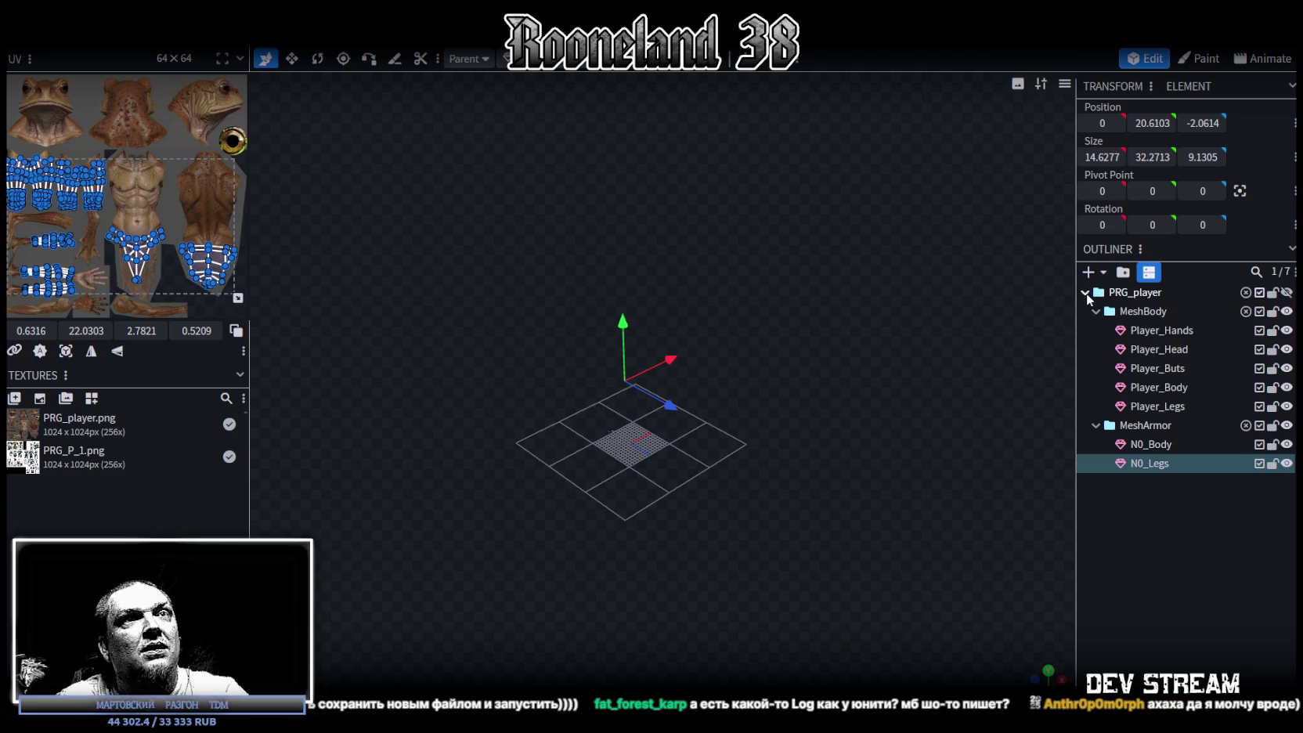
{"action": "left_click", "coordinate": [1085, 293]}
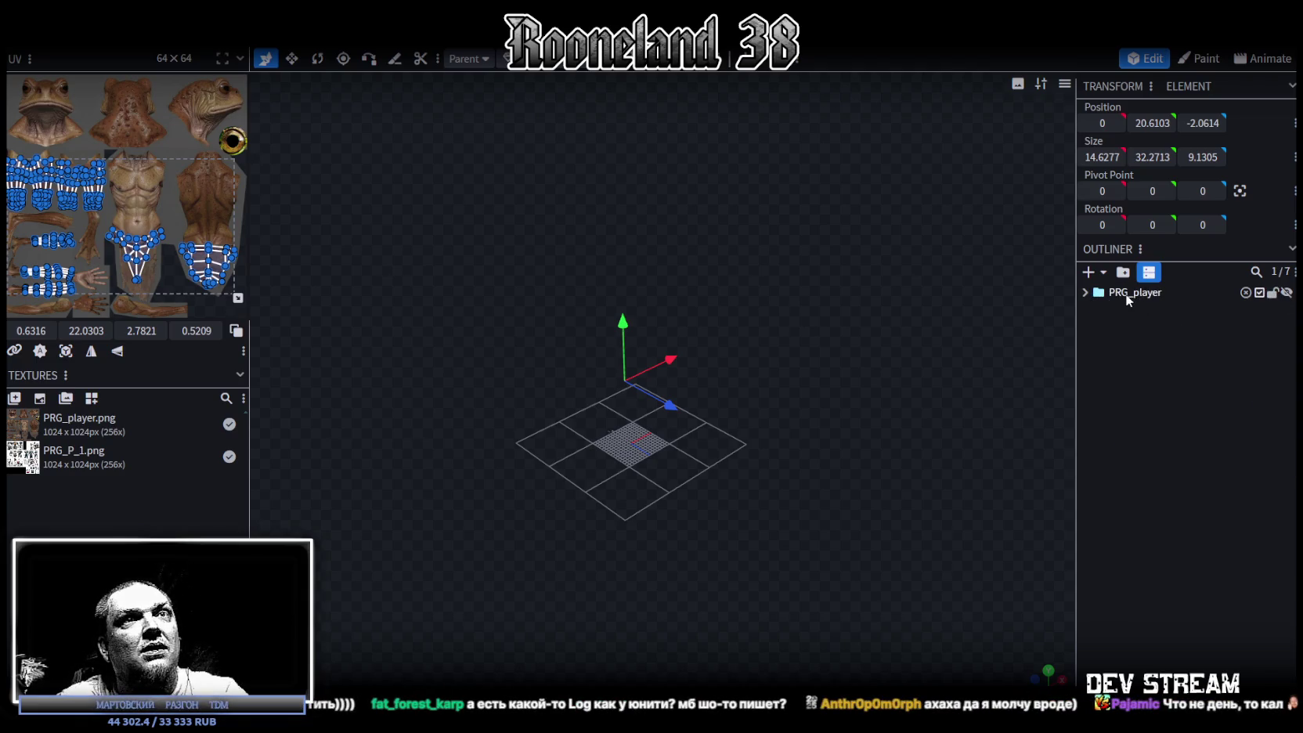
{"action": "left_click", "coordinate": [1127, 295]}
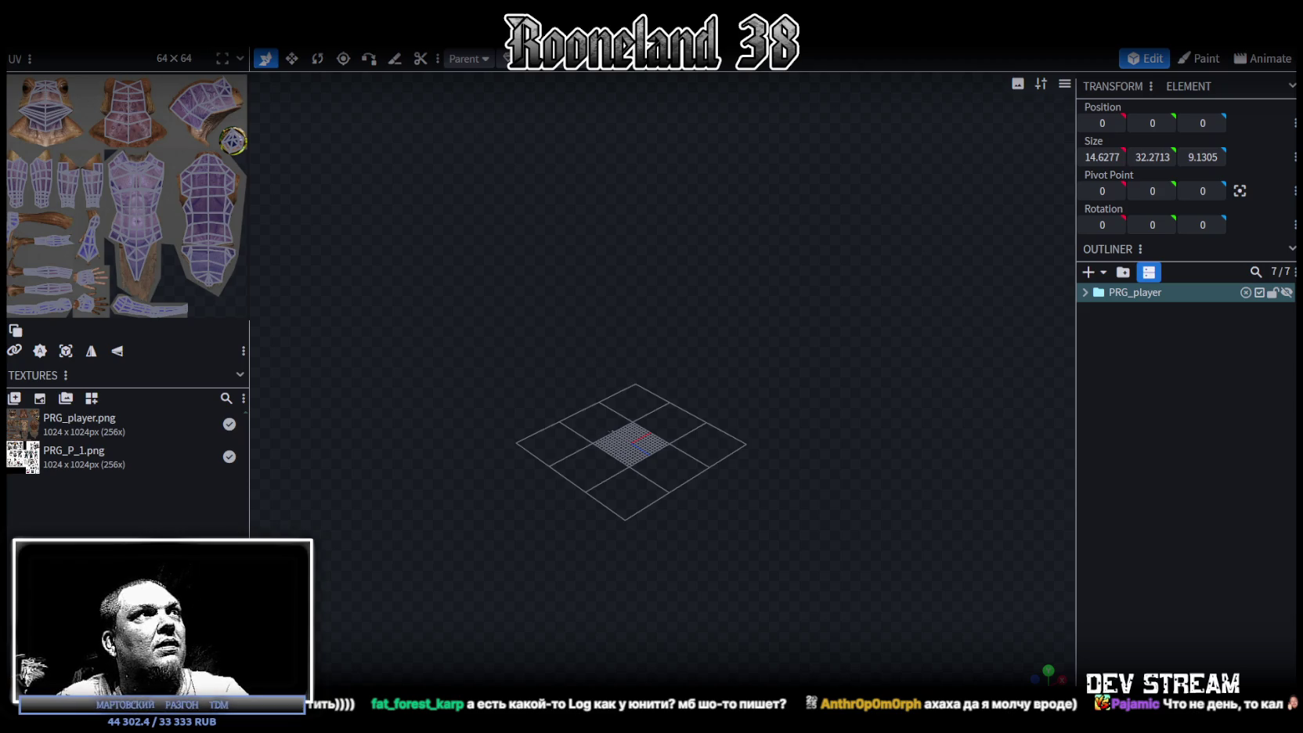
- Minimize Blockbench to work in Unity, then restore it and unhide the head, hands and feet
{"action": "key", "text": "super+Down"}
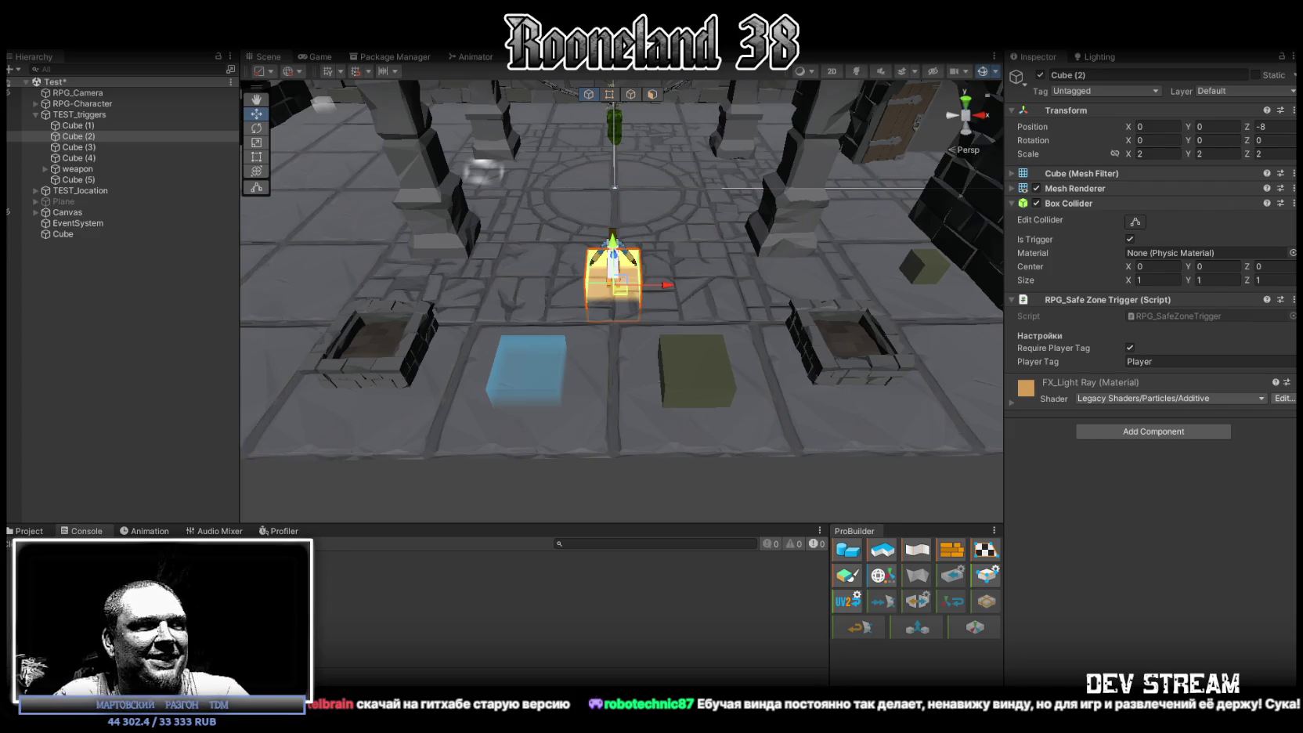
{"action": "key", "text": "alt+Tab"}
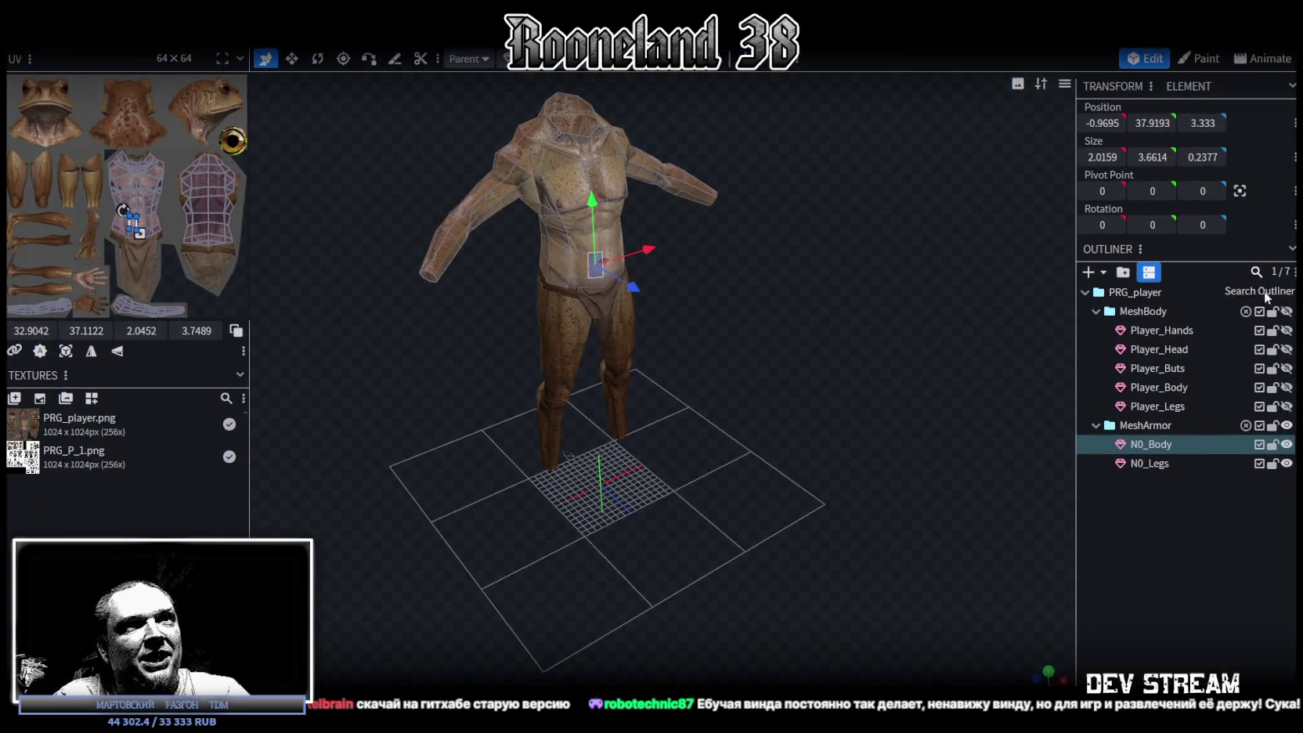
{"action": "left_click", "coordinate": [1286, 311]}
- Pull an N0_Body armor face forward along Z, undo it, and save the model
{"action": "scroll", "coordinate": [754, 306], "scroll_direction": "up", "scroll_amount": 3}
{"action": "mouse_move", "coordinate": [754, 306]}
{"action": "left_mouse_down"}
{"action": "mouse_move", "coordinate": [669, 280]}
{"action": "mouse_move", "coordinate": [767, 340]}
{"action": "left_mouse_up"}
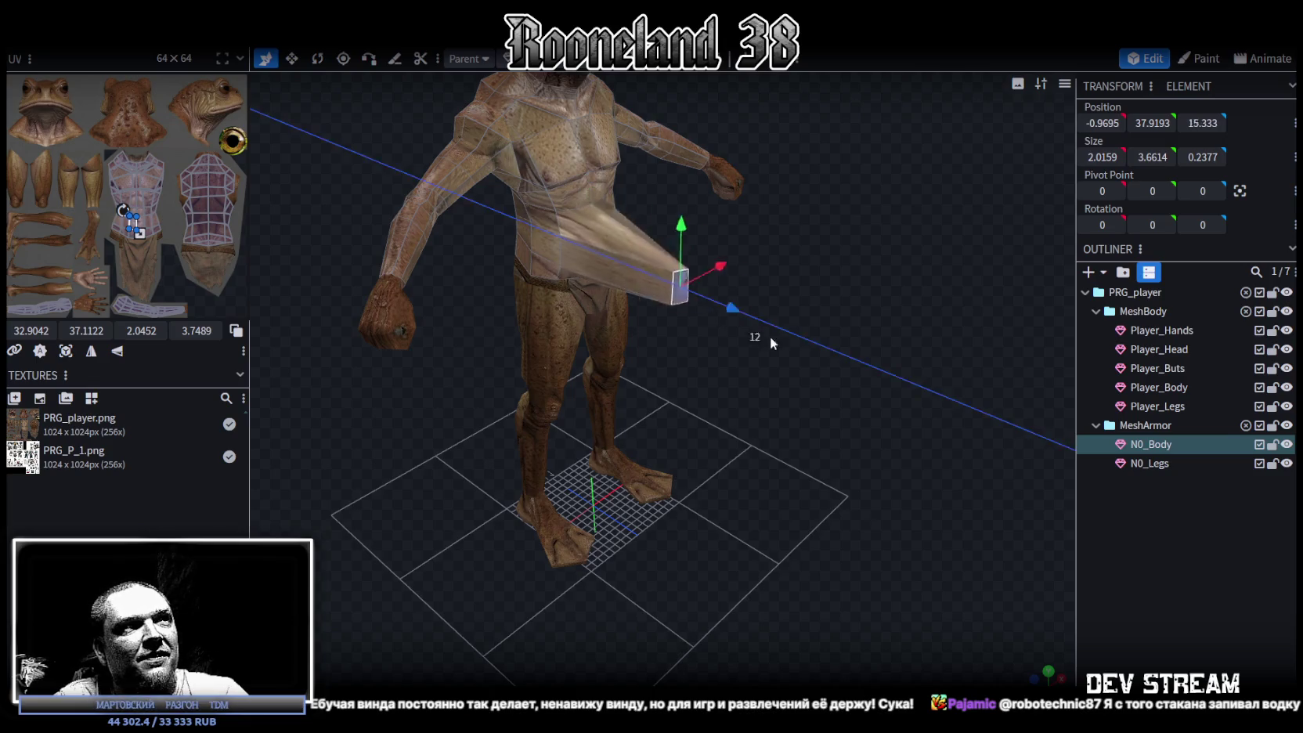
{"action": "key", "text": "Escape"}
{"action": "key", "text": "ctrl+z"}
{"action": "left_click_drag", "start_coordinate": [775, 335], "coordinate": [852, 307]}
{"action": "key", "text": "ctrl+s"}
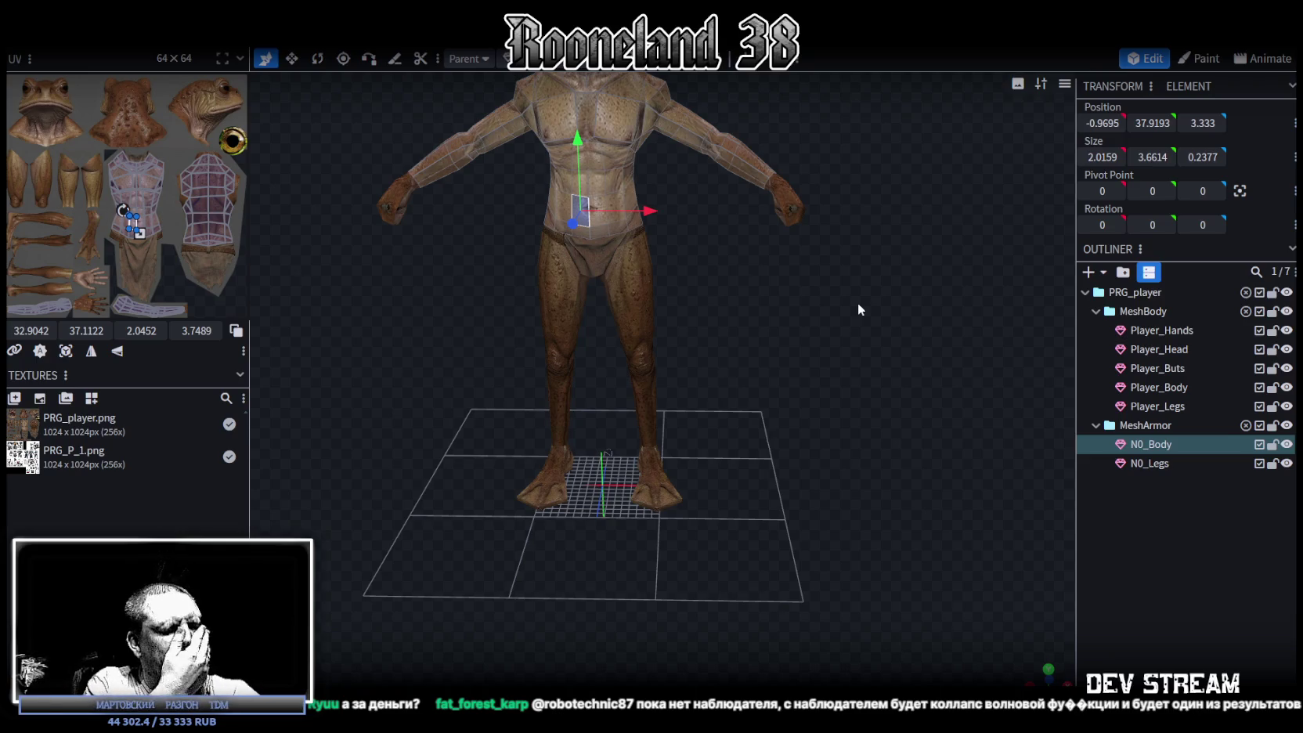
- Deselect N0_Body and toggle PRG_player's visibility off and on twice
{"action": "left_click", "coordinate": [1200, 579]}
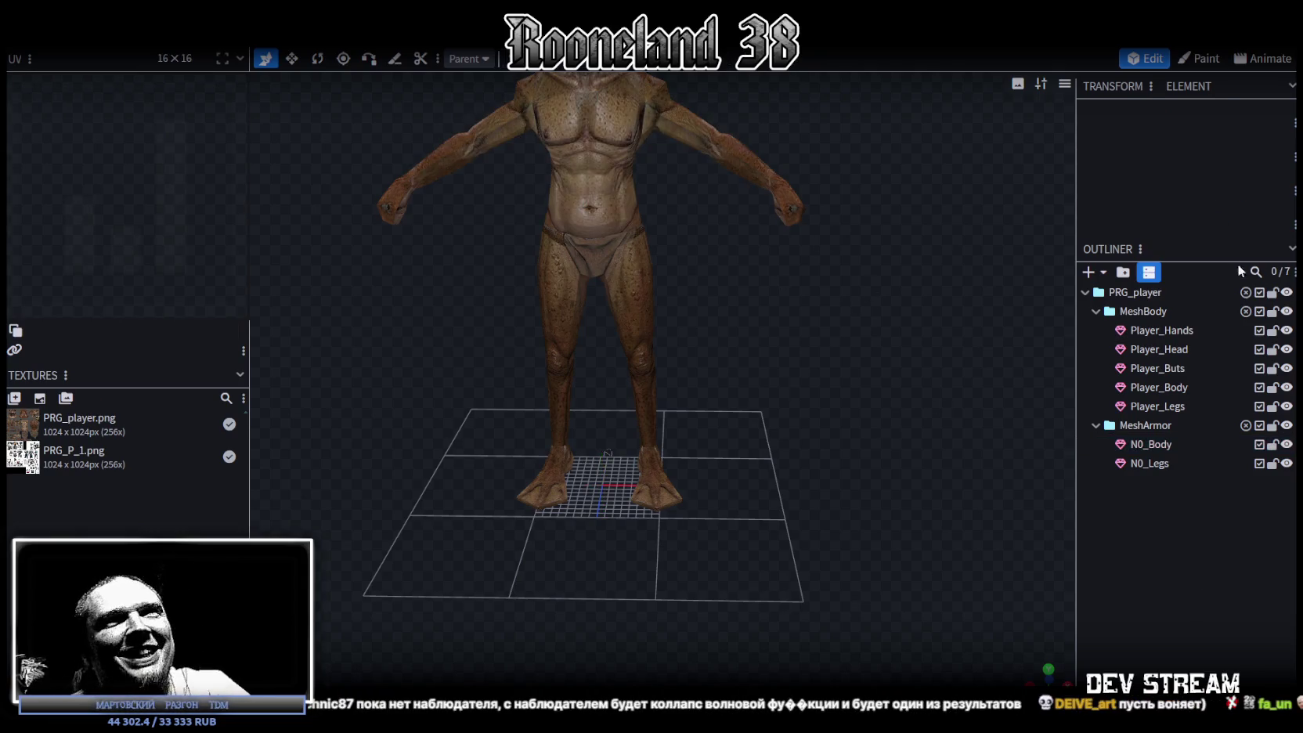
{"action": "left_click", "coordinate": [1287, 293]}
{"action": "left_click", "coordinate": [1287, 293]}
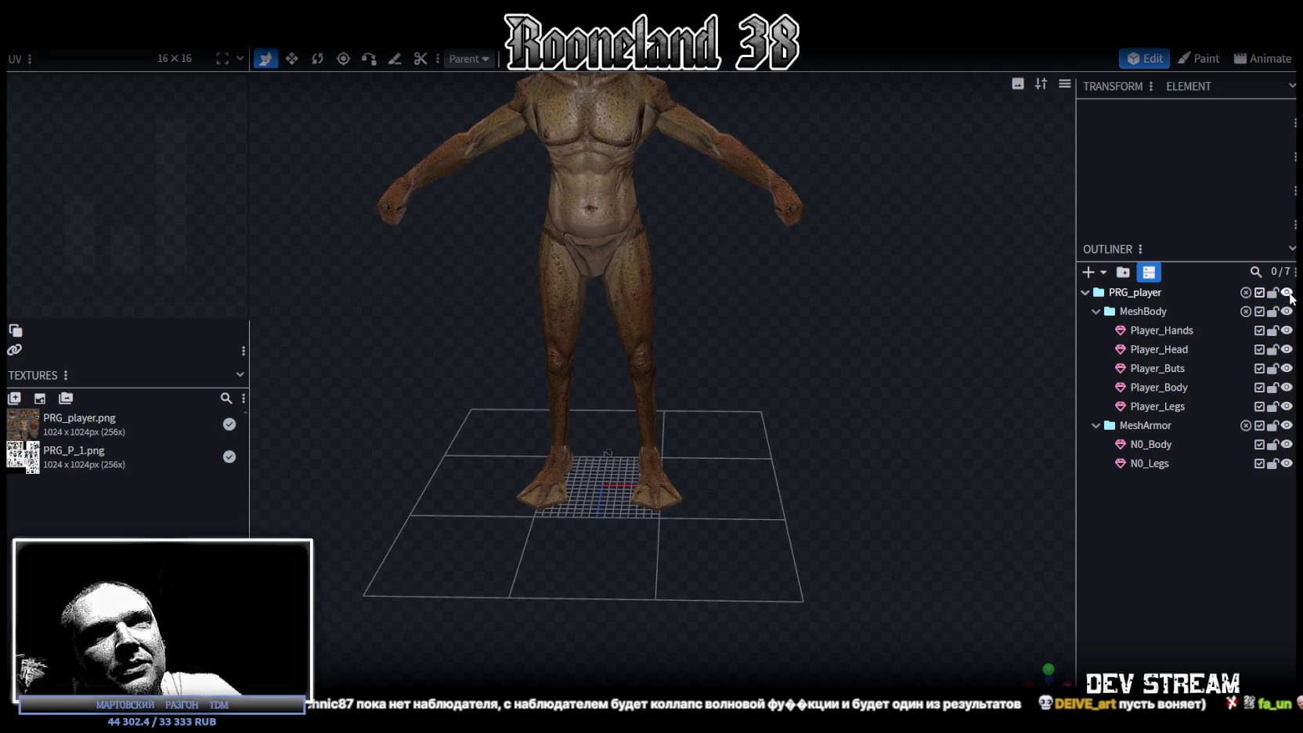
{"action": "left_click", "coordinate": [1286, 293]}
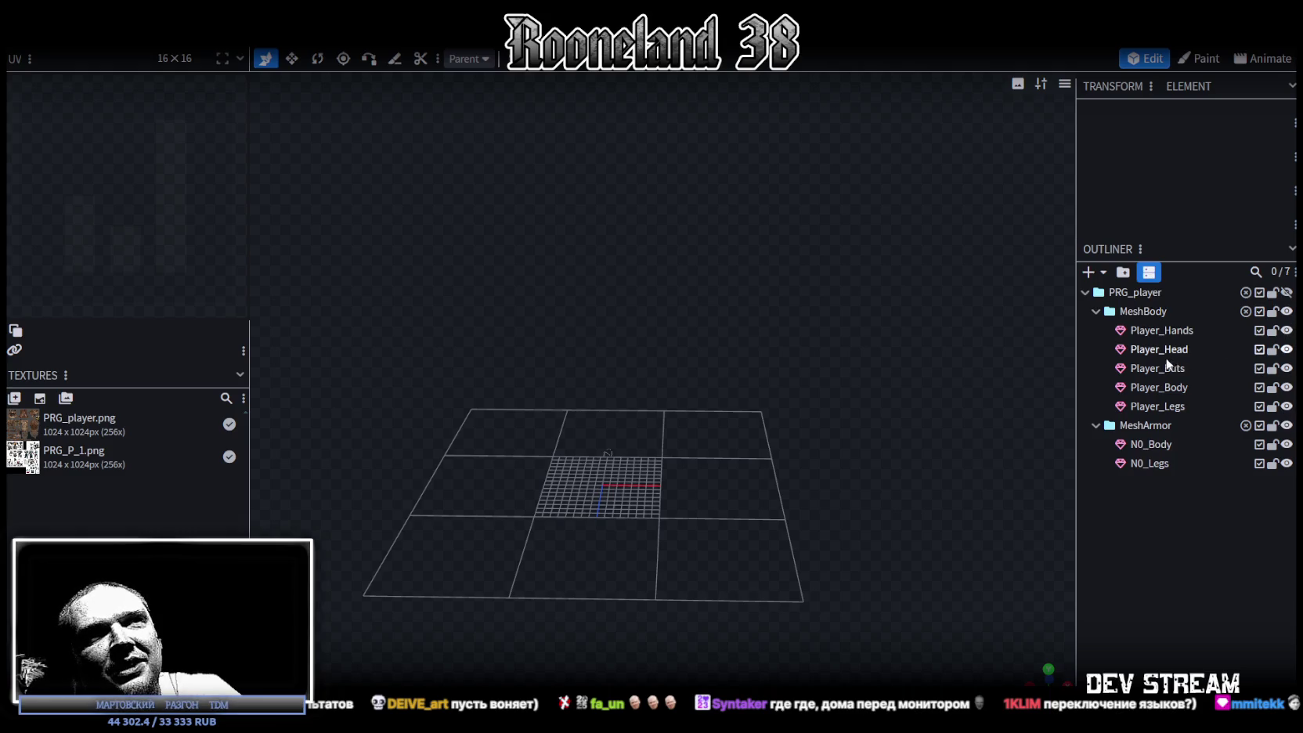
{"action": "left_click", "coordinate": [1287, 292]}
- Orbit and zoom around the frog-man and select its Player_Body mesh
{"action": "scroll", "coordinate": [624, 382], "scroll_direction": "down", "scroll_amount": 2}
{"action": "left_click_drag", "start_coordinate": [688, 485], "coordinate": [644, 519]}
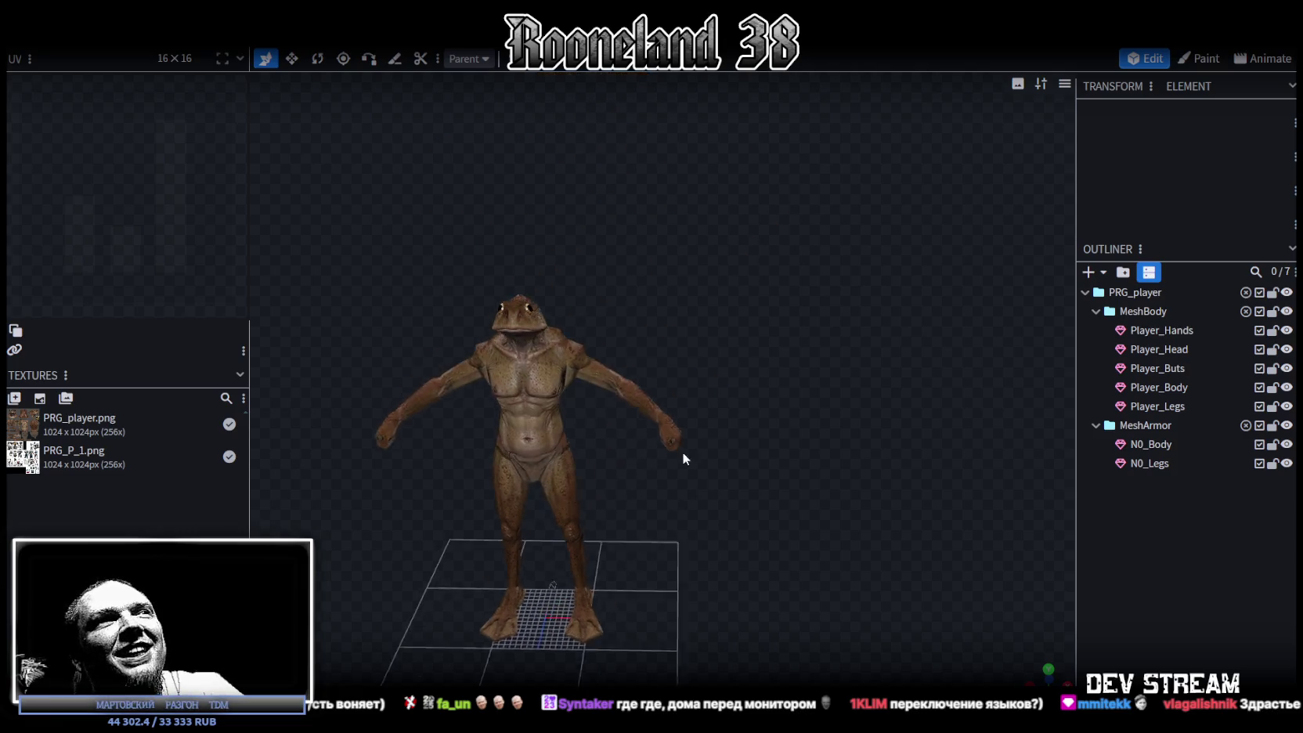
{"action": "scroll", "coordinate": [723, 493], "scroll_direction": "up", "scroll_amount": 3}
{"action": "left_click_drag", "start_coordinate": [723, 494], "coordinate": [741, 499]}
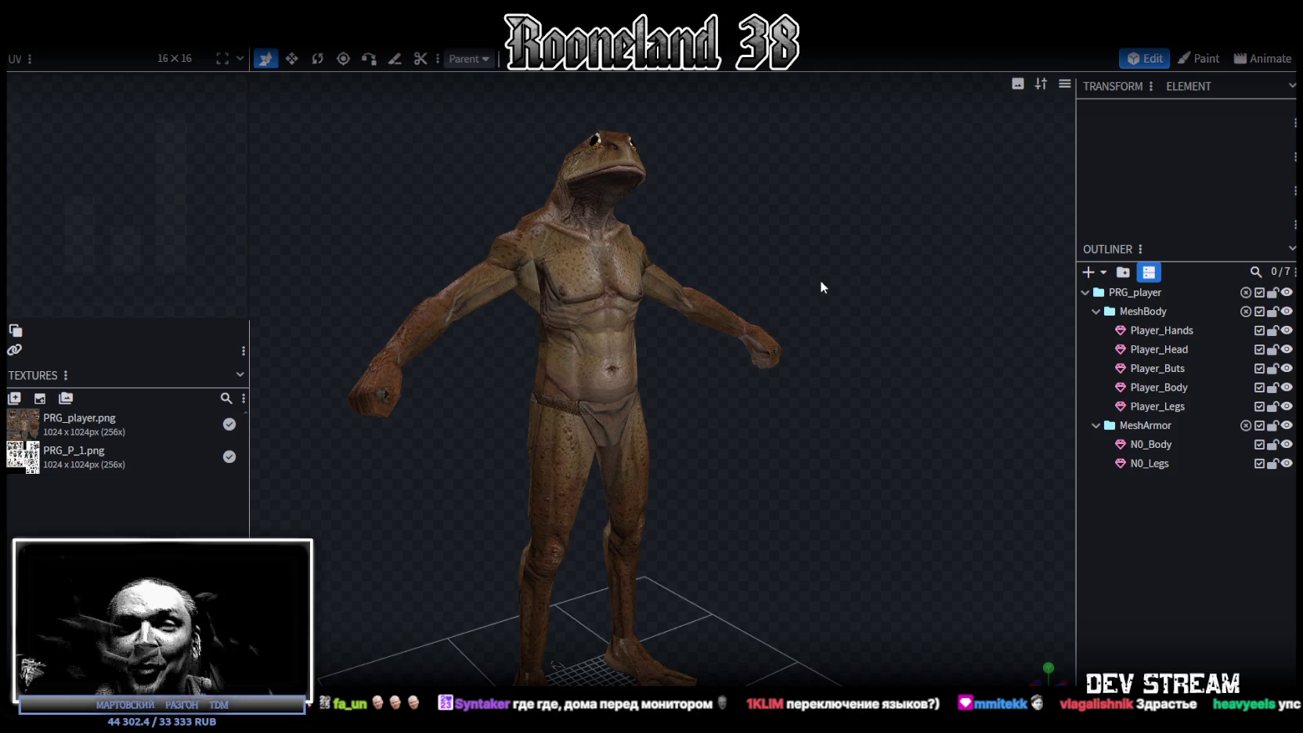
{"action": "left_click", "coordinate": [650, 400]}
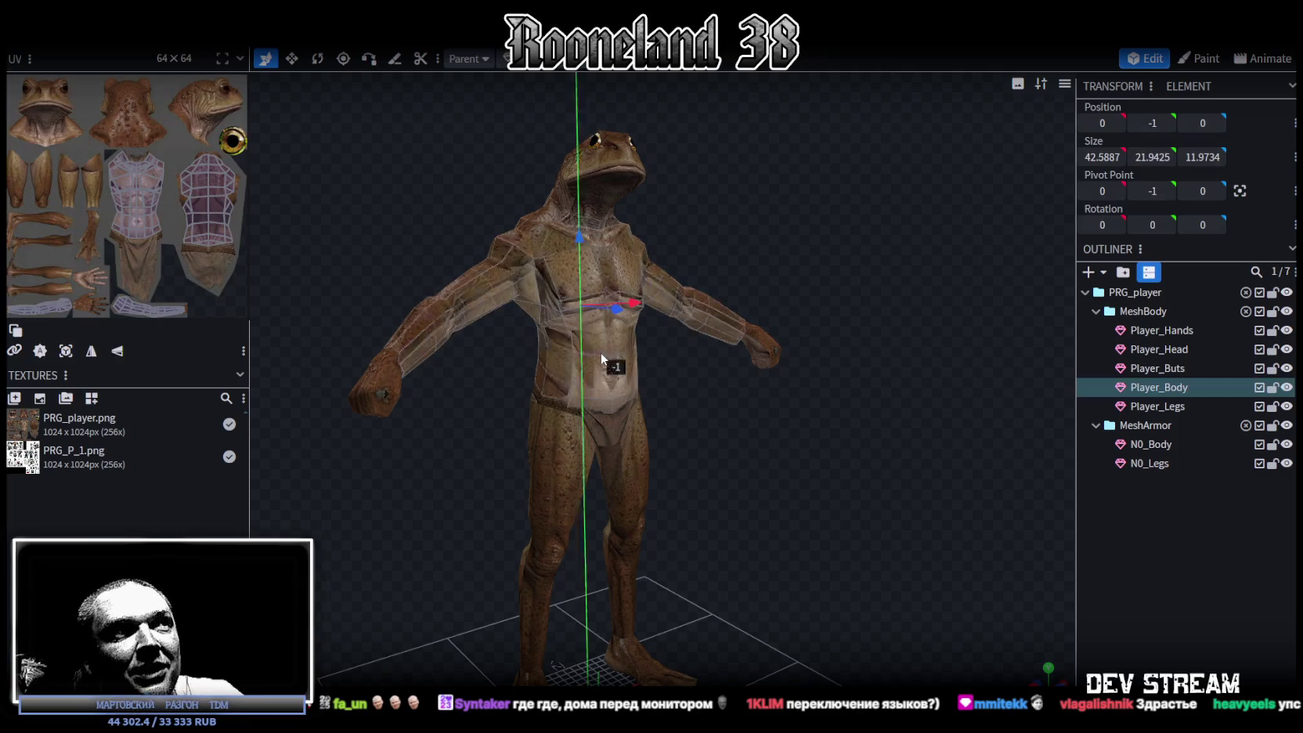
- Test-stretch an N0_Body armor face along Z to 20.0471, then undo it back to 3.0471
{"action": "left_click", "coordinate": [603, 344]}
{"action": "left_click_drag", "start_coordinate": [640, 348], "coordinate": [777, 387]}
{"action": "left_click", "coordinate": [898, 475]}
{"action": "mouse_move", "coordinate": [899, 475]}
{"action": "left_mouse_down"}
{"action": "mouse_move", "coordinate": [728, 495]}
{"action": "mouse_move", "coordinate": [849, 492]}
{"action": "mouse_move", "coordinate": [745, 463]}
{"action": "mouse_move", "coordinate": [921, 541]}
{"action": "left_mouse_up"}
{"action": "key", "text": "ctrl+z"}
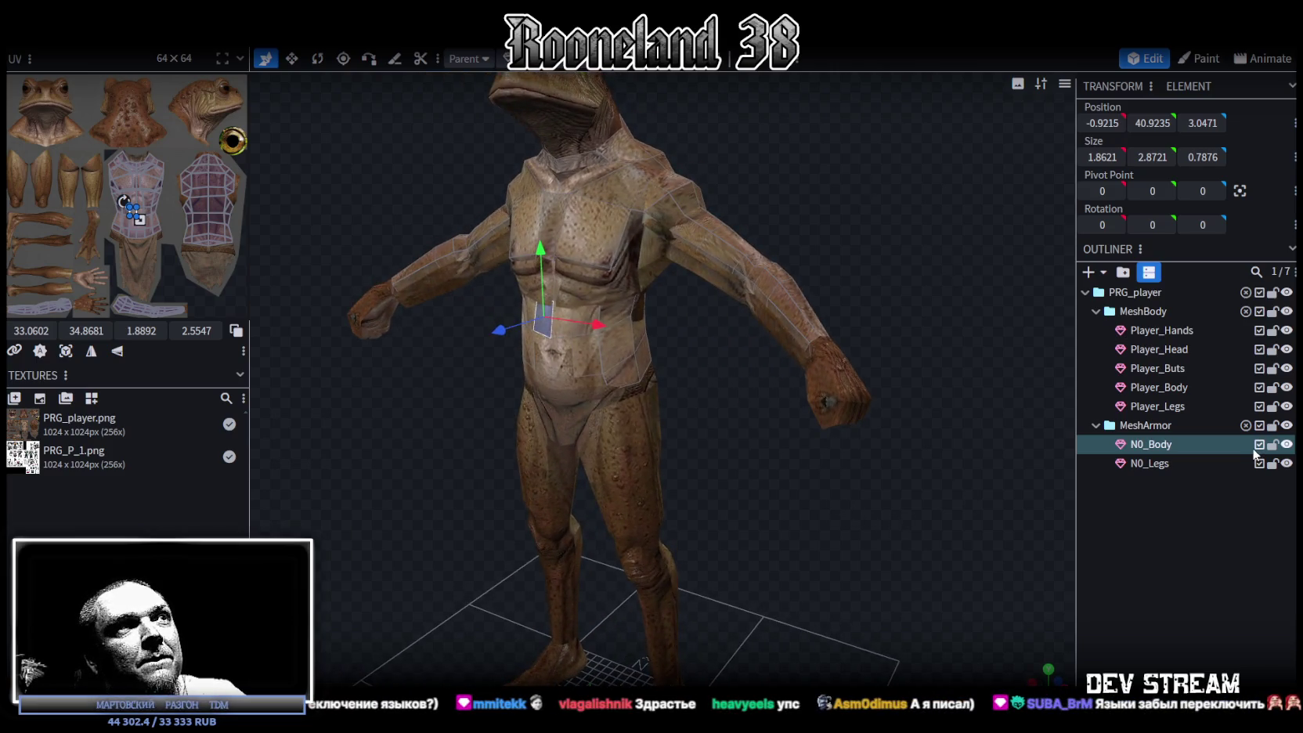
- Move the whole N0_Body armor mesh down one unit on Y, then clear the selection
{"action": "mouse_move", "coordinate": [916, 282]}
{"action": "left_mouse_down"}
{"action": "mouse_move", "coordinate": [853, 207]}
{"action": "mouse_move", "coordinate": [861, 194]}
{"action": "mouse_move", "coordinate": [928, 235]}
{"action": "left_mouse_up"}
{"action": "double_click", "coordinate": [548, 290]}
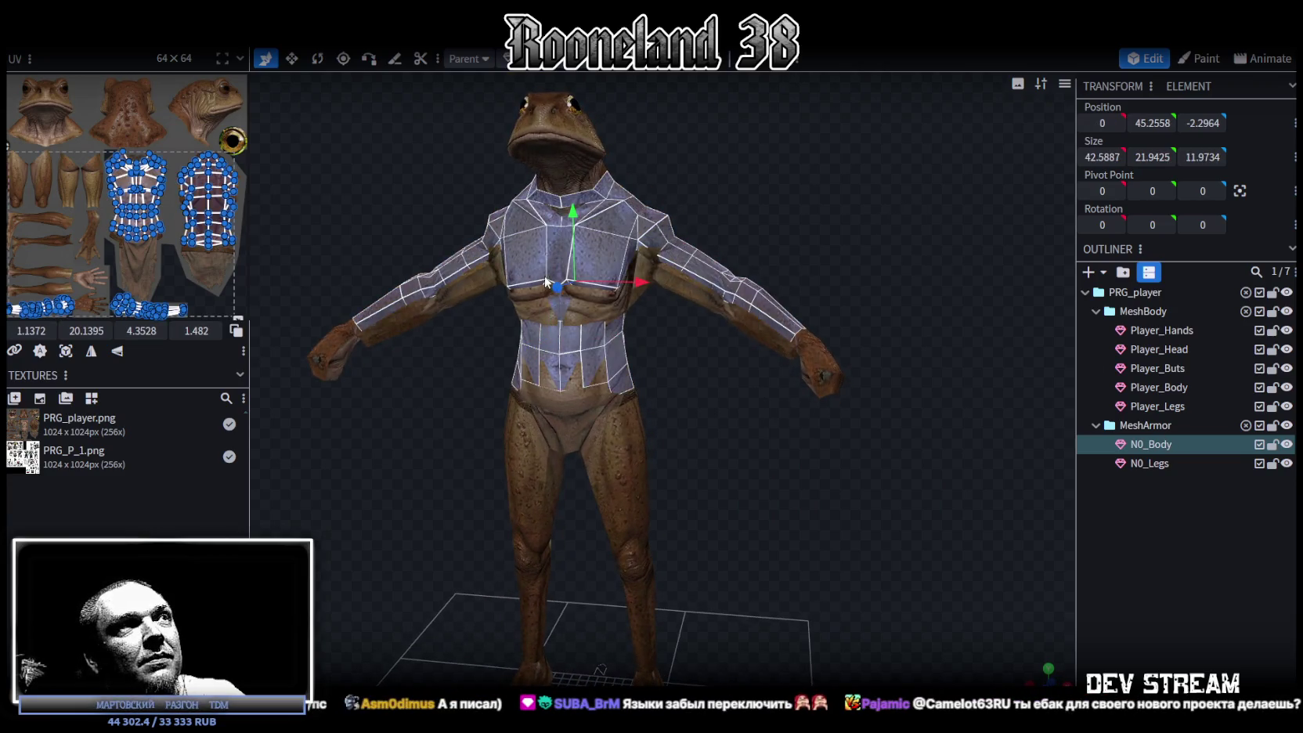
{"action": "left_click_drag", "start_coordinate": [581, 216], "coordinate": [587, 234]}
{"action": "left_click_drag", "start_coordinate": [793, 455], "coordinate": [635, 452]}
{"action": "left_click", "coordinate": [1183, 551]}
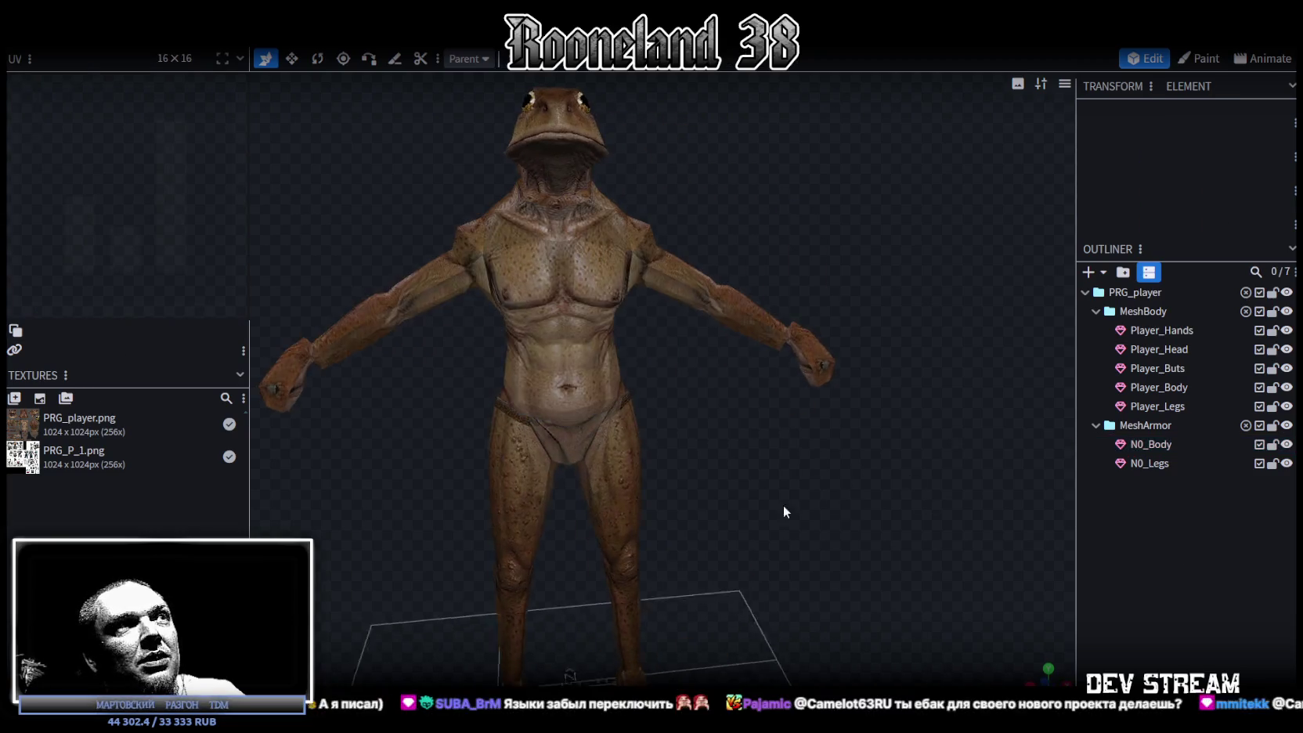
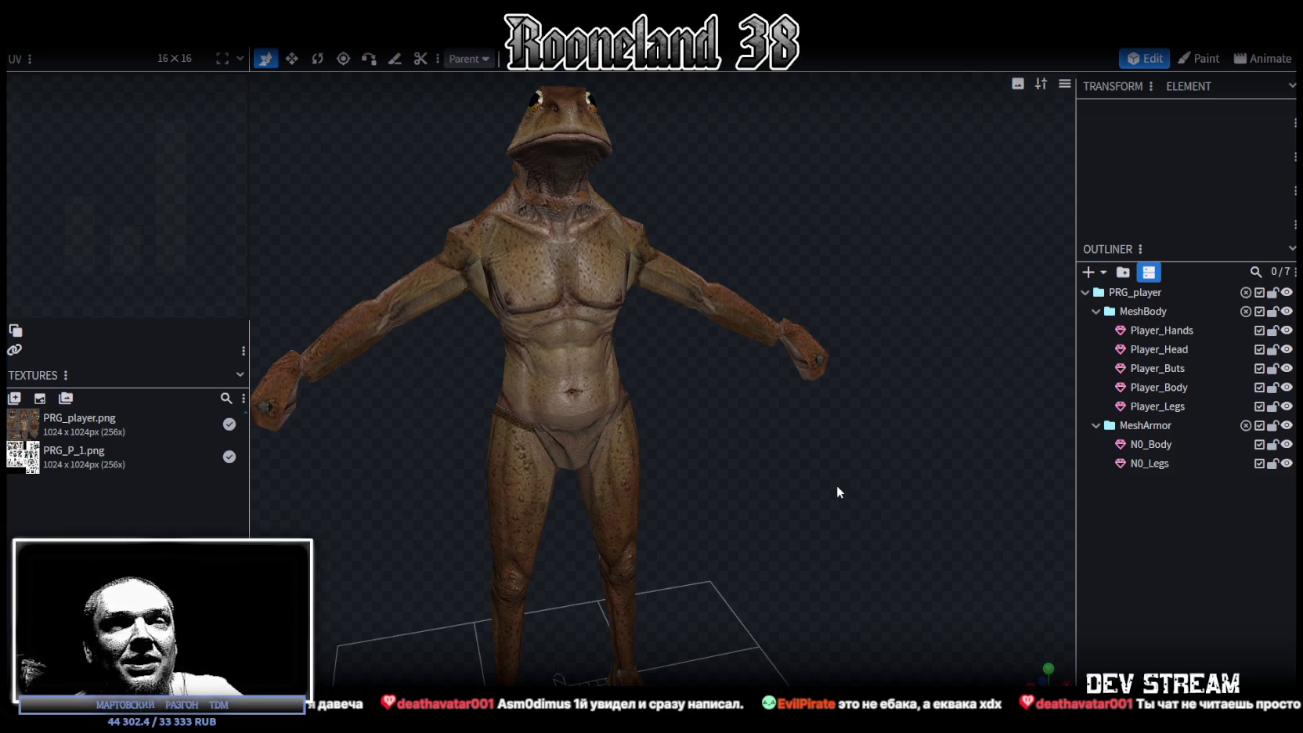
- Save the frog player project as RPGchars.bbmodel
{"action": "mouse_move", "coordinate": [871, 490]}
{"action": "left_mouse_down"}
{"action": "mouse_move", "coordinate": [839, 484]}
{"action": "mouse_move", "coordinate": [893, 506]}
{"action": "mouse_move", "coordinate": [864, 500]}
{"action": "mouse_move", "coordinate": [886, 488]}
{"action": "left_mouse_up"}
{"action": "key", "text": "ctrl+s"}
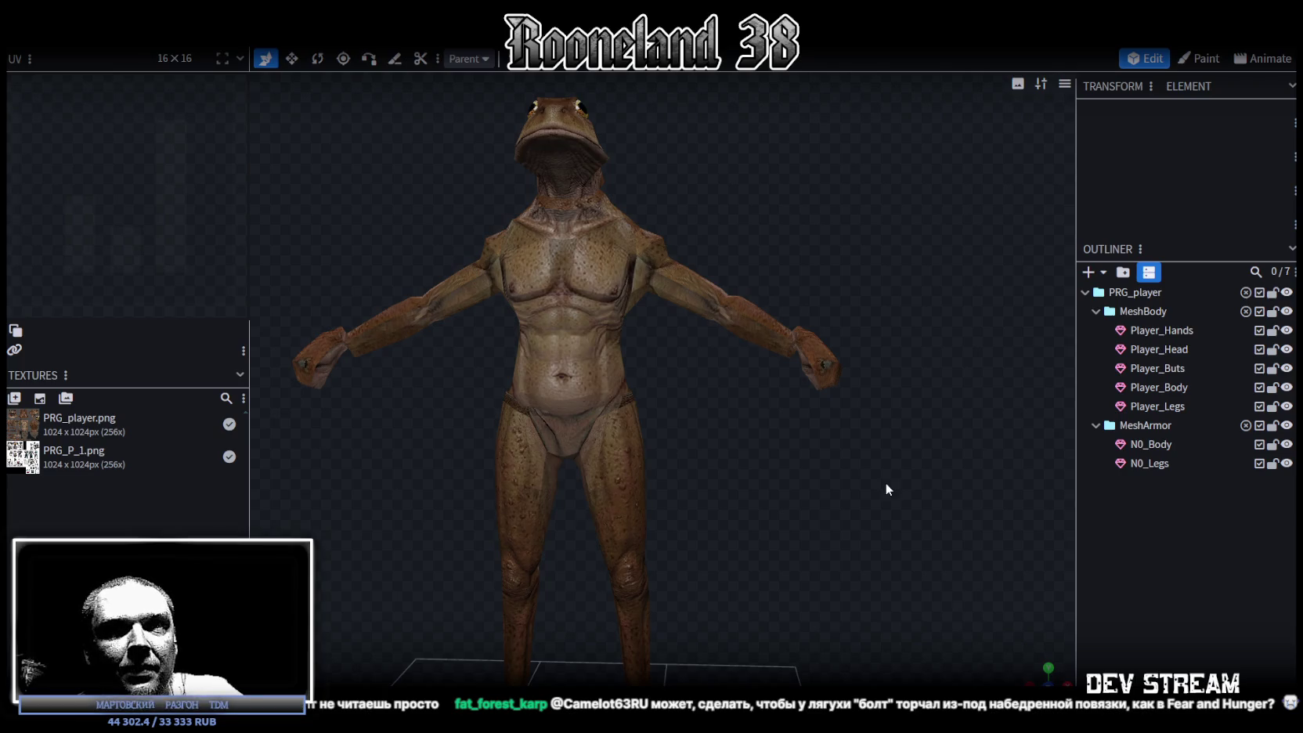
{"action": "left_click_drag", "start_coordinate": [885, 482], "coordinate": [885, 482]}
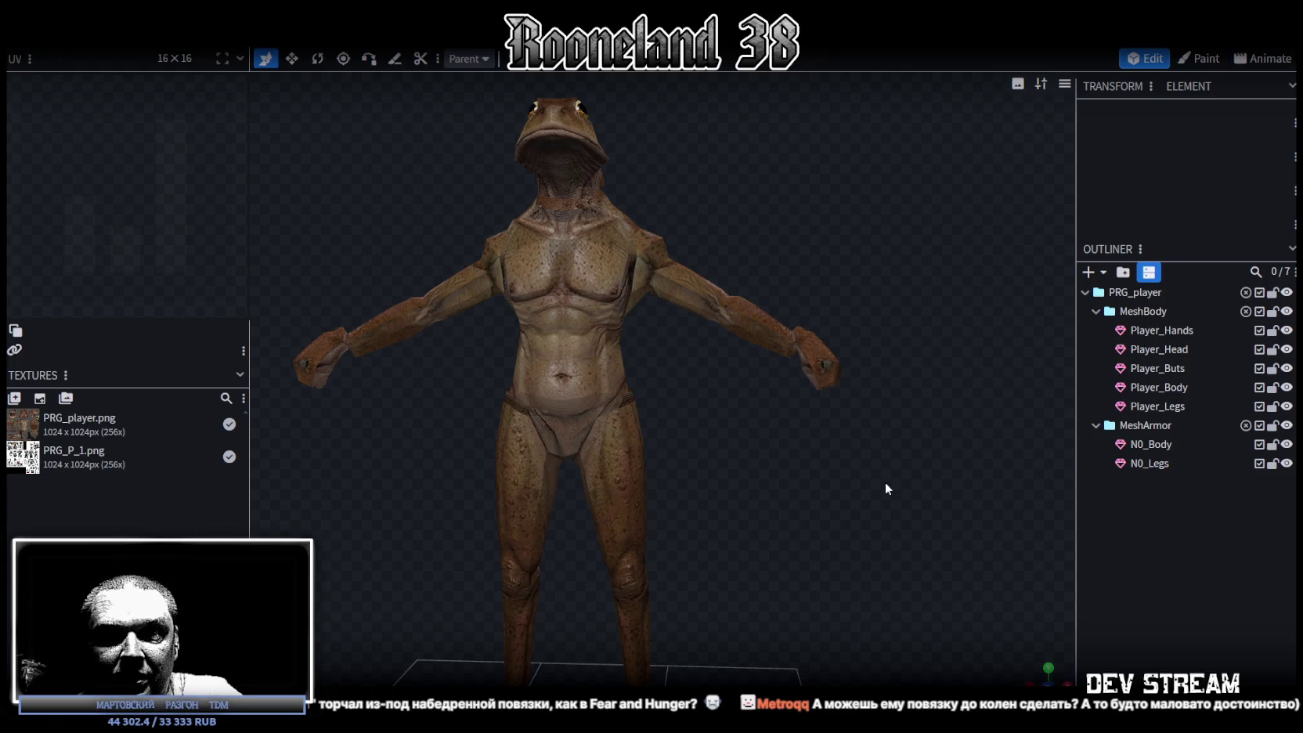
{"action": "scroll", "coordinate": [886, 481], "scroll_direction": "down", "scroll_amount": 3}
- Orbit the frog model to view it from low, high, three-quarter and top angles
{"action": "left_click_drag", "start_coordinate": [876, 462], "coordinate": [848, 451]}
{"action": "scroll", "coordinate": [861, 456], "scroll_direction": "up", "scroll_amount": 3}
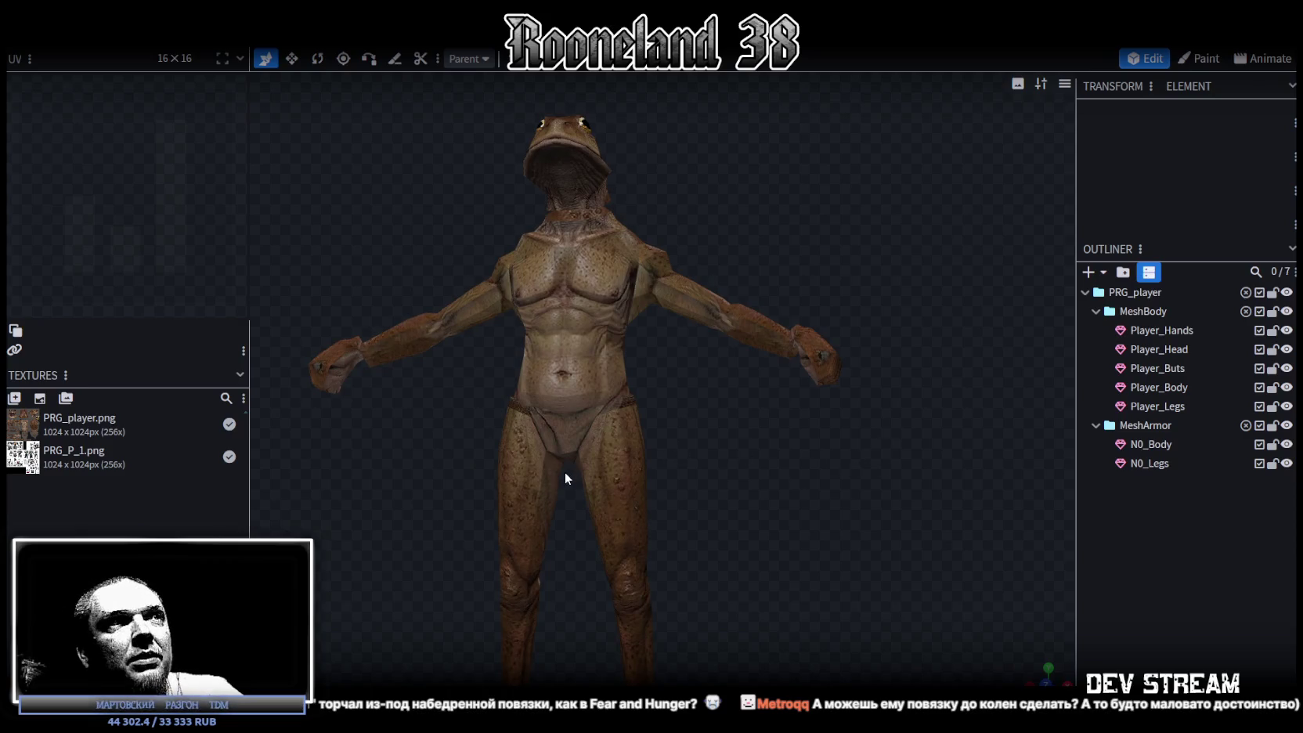
{"action": "left_click_drag", "start_coordinate": [593, 441], "coordinate": [792, 486]}
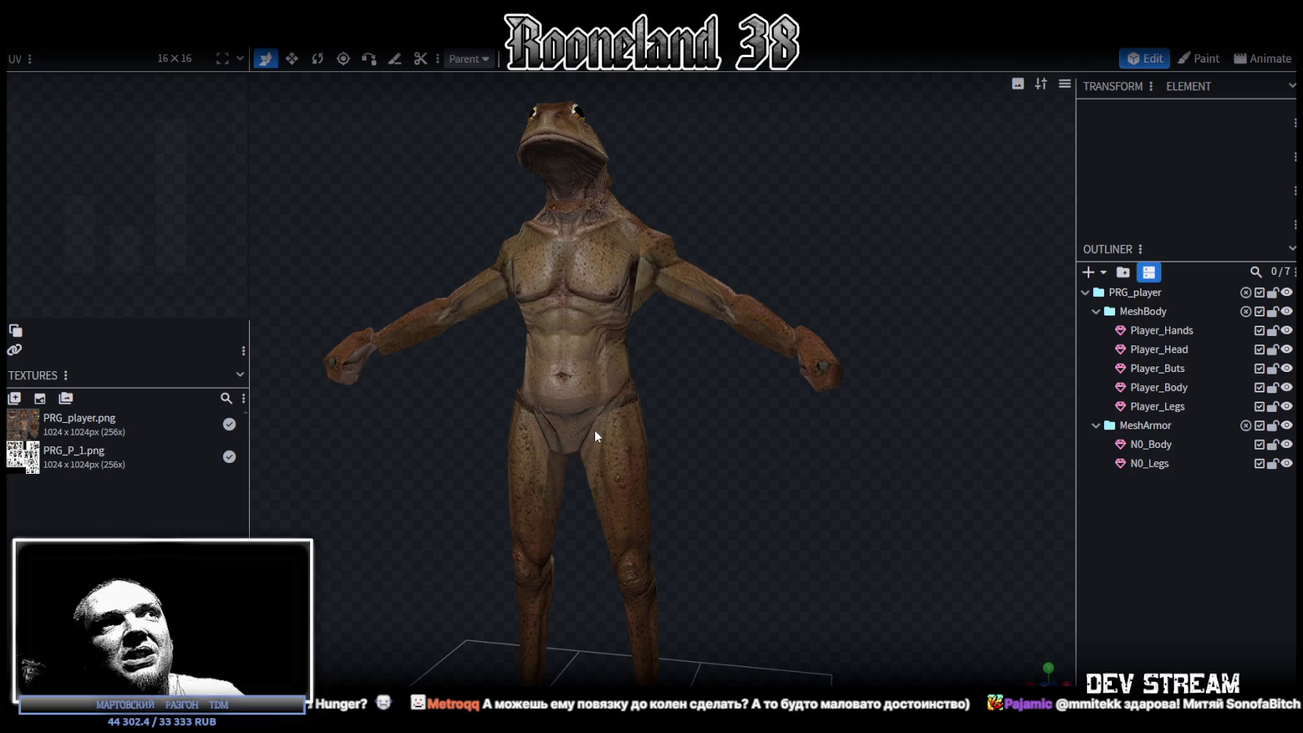
{"action": "mouse_move", "coordinate": [682, 423]}
{"action": "left_mouse_down"}
{"action": "mouse_move", "coordinate": [830, 510]}
{"action": "mouse_move", "coordinate": [633, 524]}
{"action": "mouse_move", "coordinate": [901, 522]}
{"action": "left_mouse_up"}
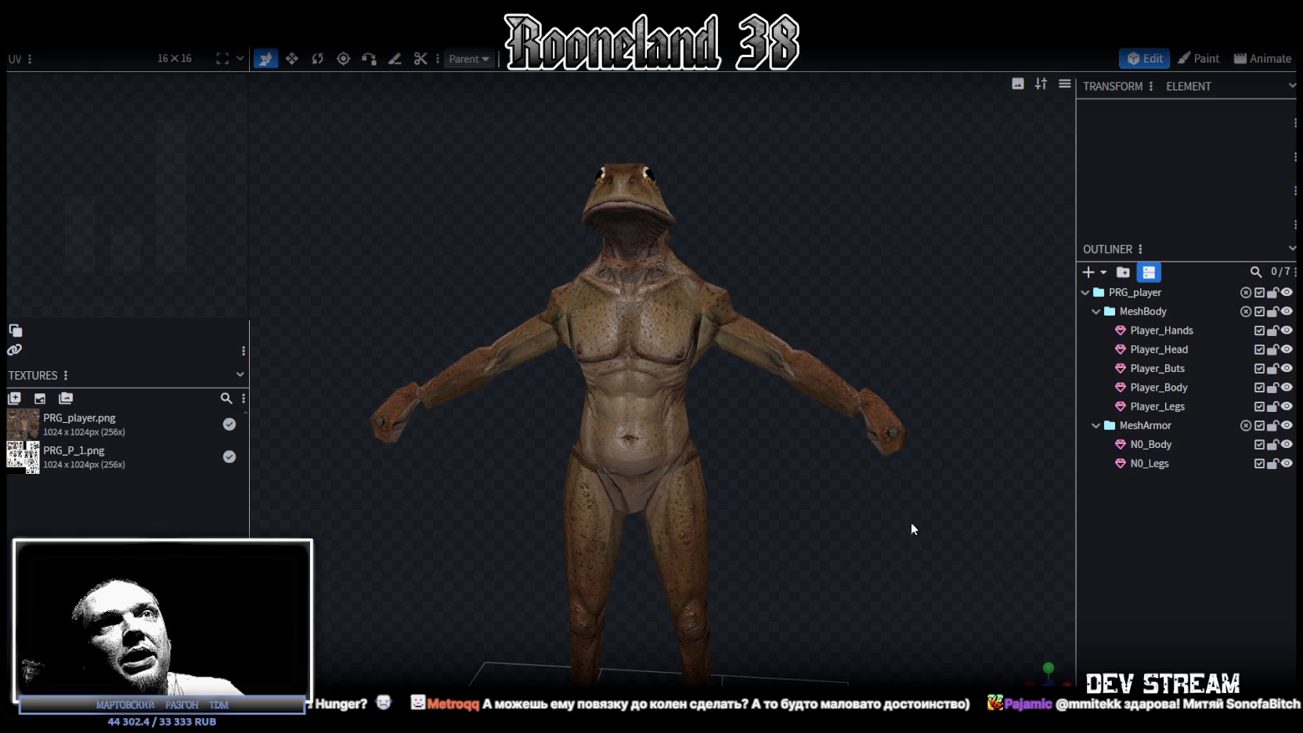
{"action": "mouse_move", "coordinate": [769, 579]}
{"action": "left_mouse_down"}
{"action": "mouse_move", "coordinate": [811, 450]}
{"action": "mouse_move", "coordinate": [771, 433]}
{"action": "mouse_move", "coordinate": [743, 449]}
{"action": "mouse_move", "coordinate": [834, 462]}
{"action": "mouse_move", "coordinate": [807, 411]}
{"action": "mouse_move", "coordinate": [863, 502]}
{"action": "mouse_move", "coordinate": [735, 500]}
{"action": "mouse_move", "coordinate": [830, 478]}
{"action": "left_mouse_up"}
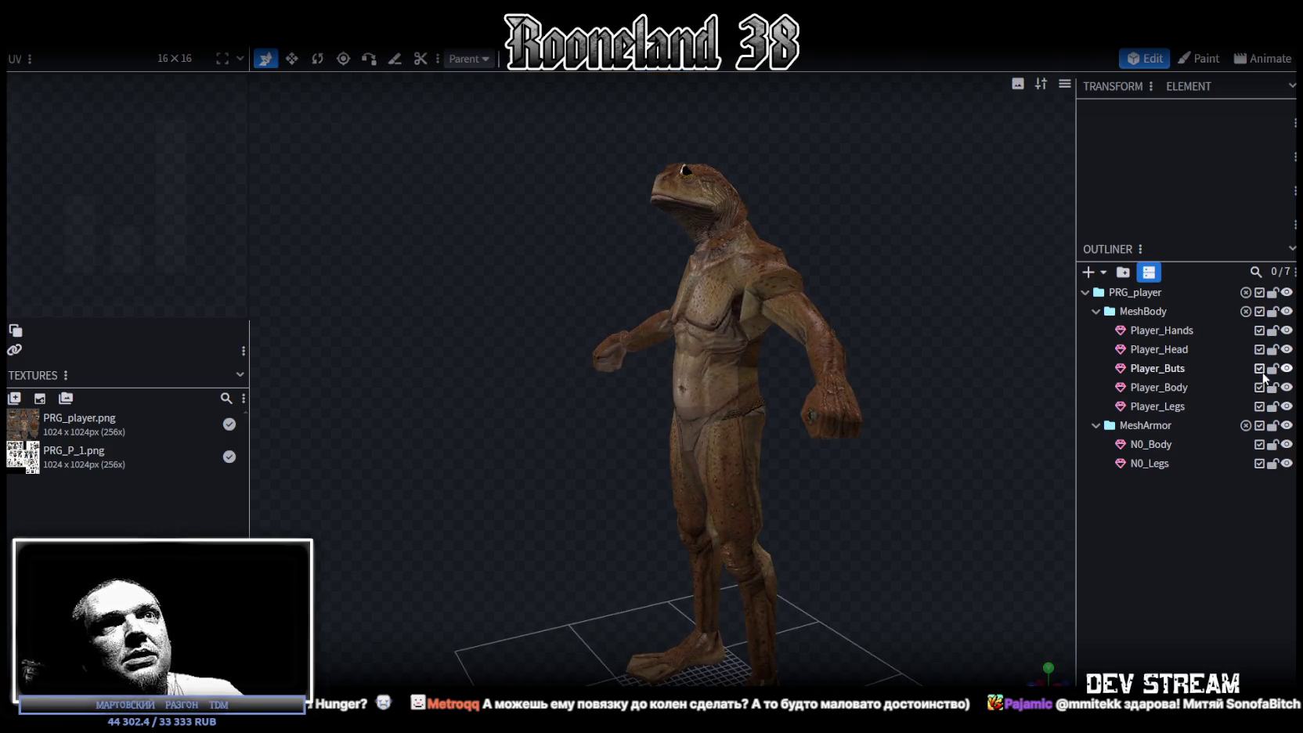
- Move the whole Player_Head mesh down by one unit
{"action": "left_click", "coordinate": [1160, 351]}
{"action": "key", "text": "ctrl+a"}
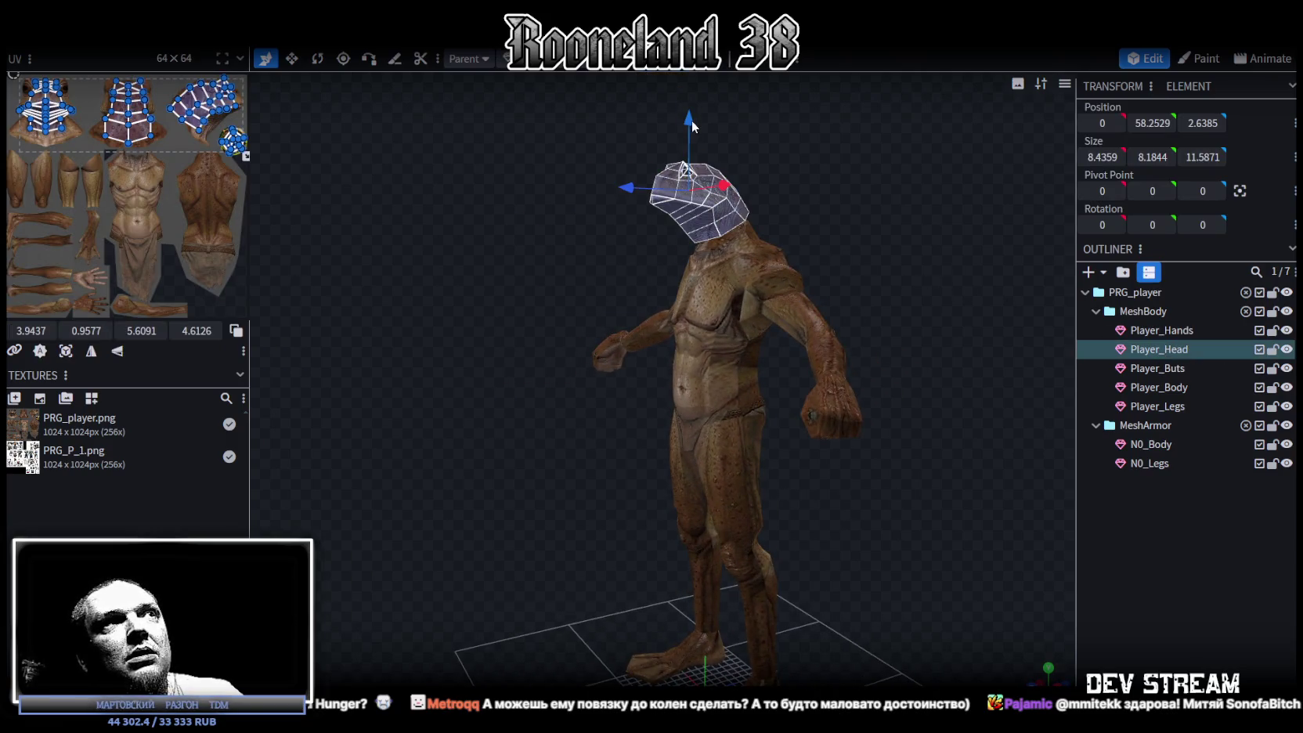
{"action": "left_click_drag", "start_coordinate": [692, 120], "coordinate": [691, 137]}
{"action": "mouse_move", "coordinate": [822, 397]}
{"action": "left_mouse_down"}
{"action": "mouse_move", "coordinate": [965, 478]}
{"action": "mouse_move", "coordinate": [880, 491]}
{"action": "left_mouse_up"}
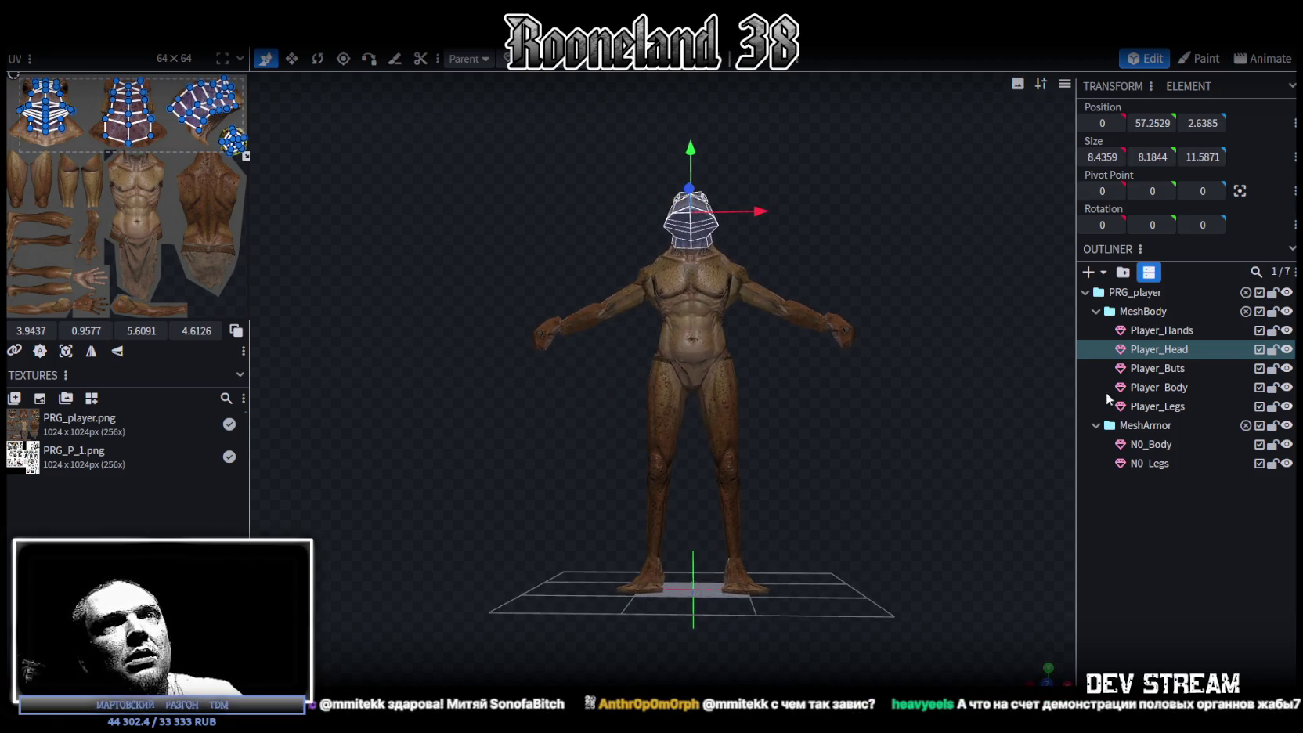
- Toggle the MeshBody meshes' visibility off and back on
{"action": "left_click", "coordinate": [1287, 312]}
{"action": "left_click", "coordinate": [1287, 425]}
{"action": "left_click", "coordinate": [1287, 425]}
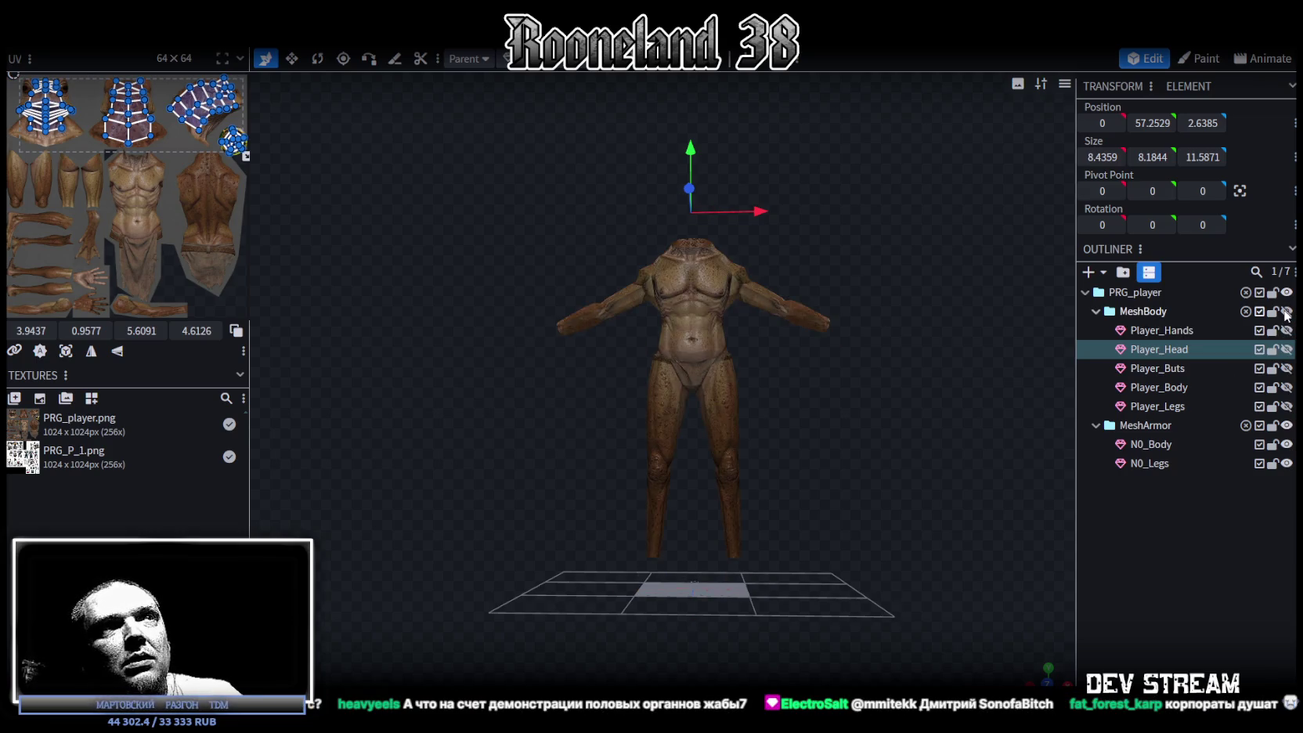
{"action": "left_click", "coordinate": [1287, 312]}
{"action": "mouse_move", "coordinate": [916, 376]}
{"action": "left_mouse_down"}
{"action": "mouse_move", "coordinate": [908, 423]}
{"action": "mouse_move", "coordinate": [825, 382]}
{"action": "left_mouse_up"}
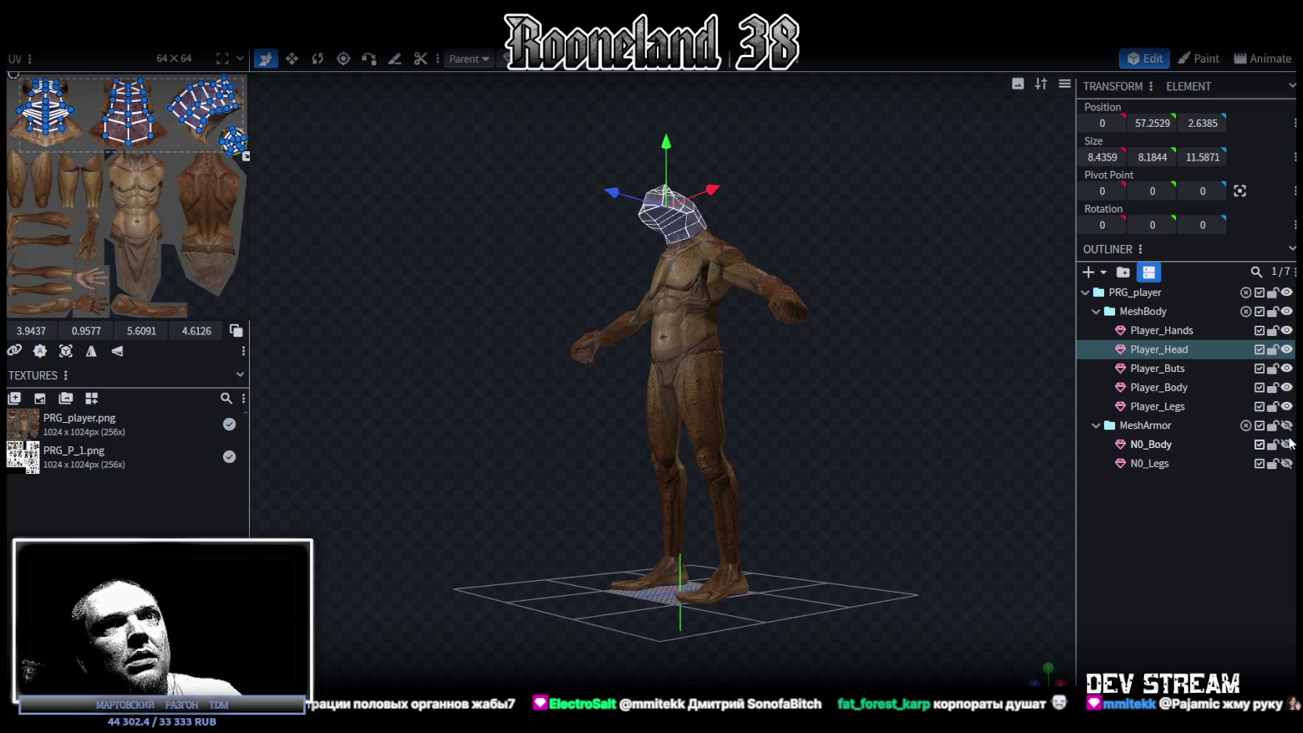
- Hide the MeshArmor meshes and check the bare frog body from front and back
{"action": "left_click", "coordinate": [1287, 331]}
{"action": "left_click", "coordinate": [1287, 330]}
{"action": "left_click", "coordinate": [1287, 331]}
{"action": "left_click", "coordinate": [1287, 331]}
{"action": "key", "text": "KP_1"}
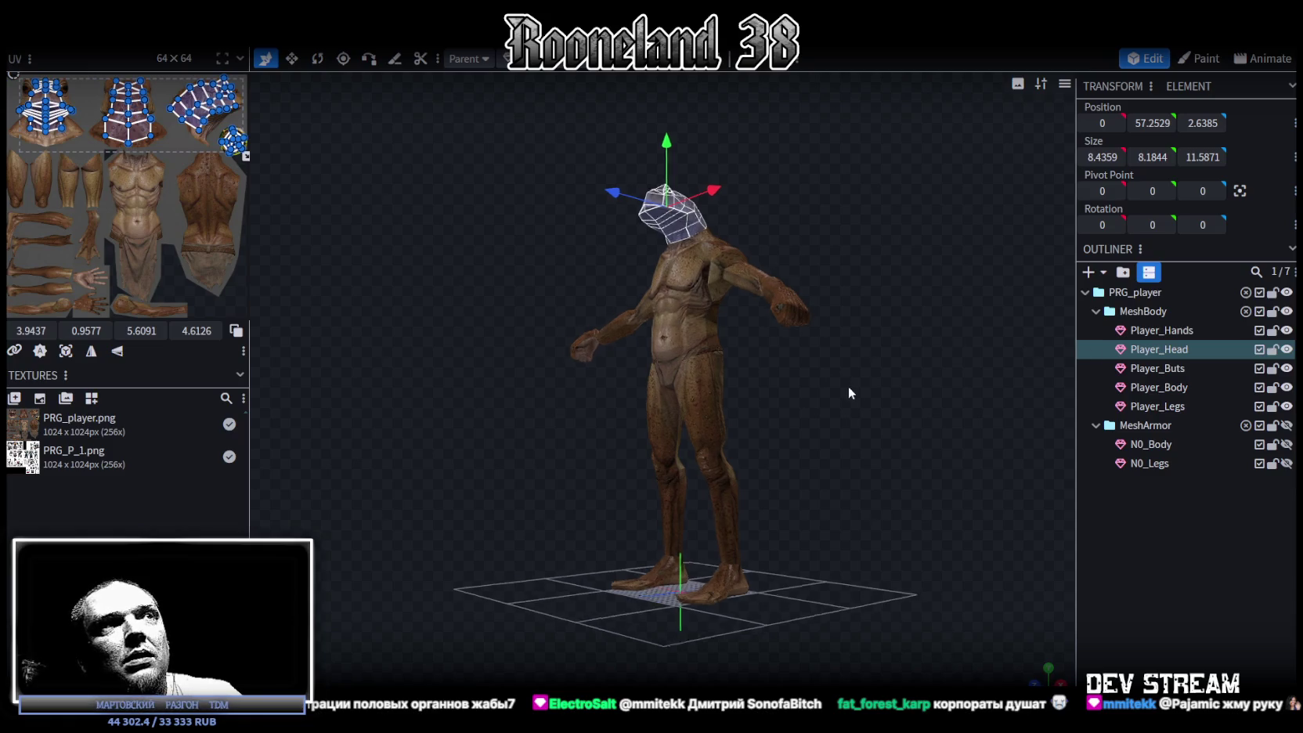
{"action": "mouse_move", "coordinate": [939, 392]}
{"action": "left_mouse_down"}
{"action": "mouse_move", "coordinate": [639, 467]}
{"action": "mouse_move", "coordinate": [892, 439]}
{"action": "left_mouse_up"}
{"action": "left_click", "coordinate": [815, 295]}
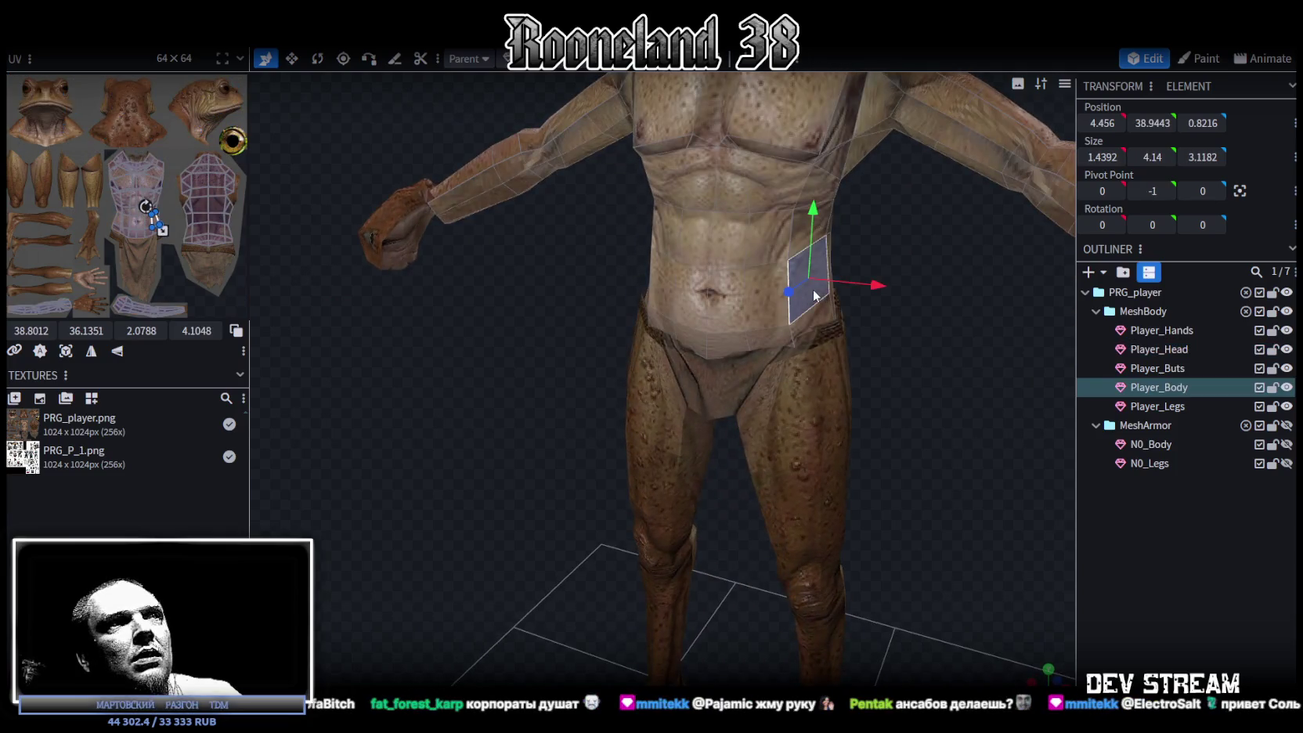
{"action": "key", "text": "KP_1"}
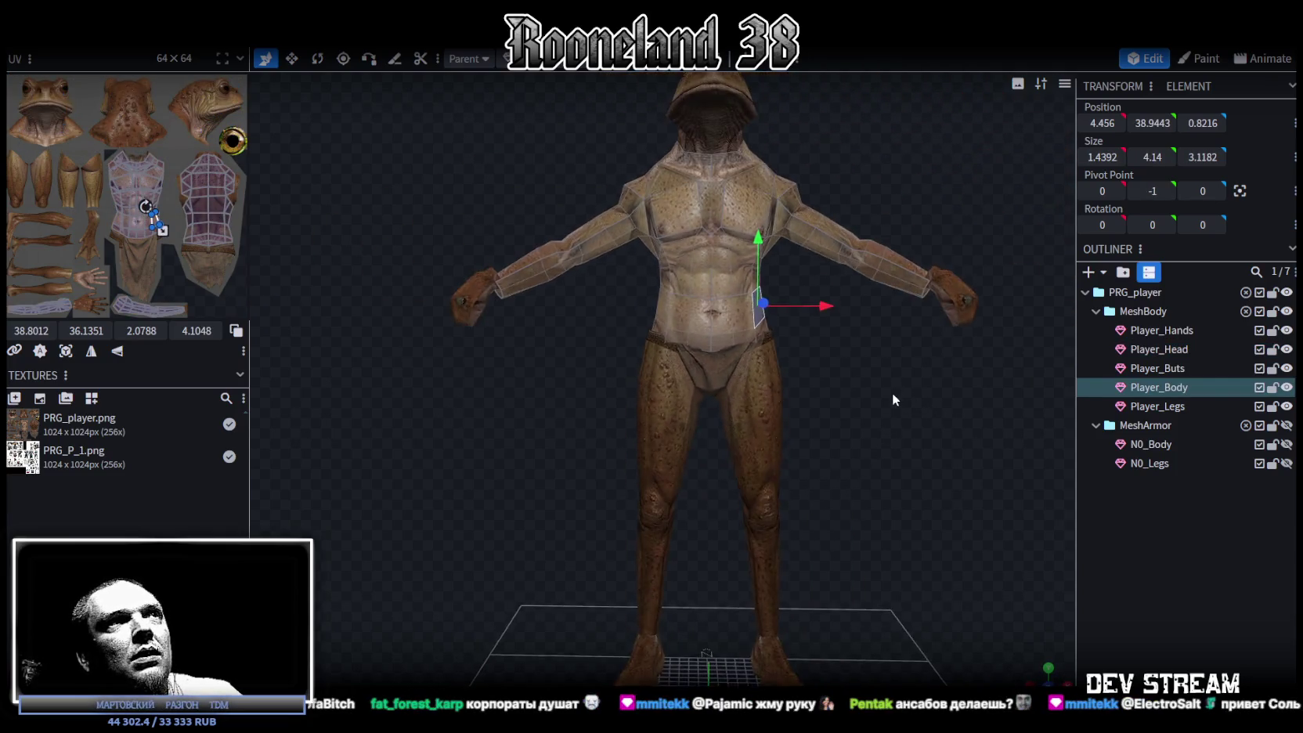
{"action": "left_click", "coordinate": [1179, 349]}
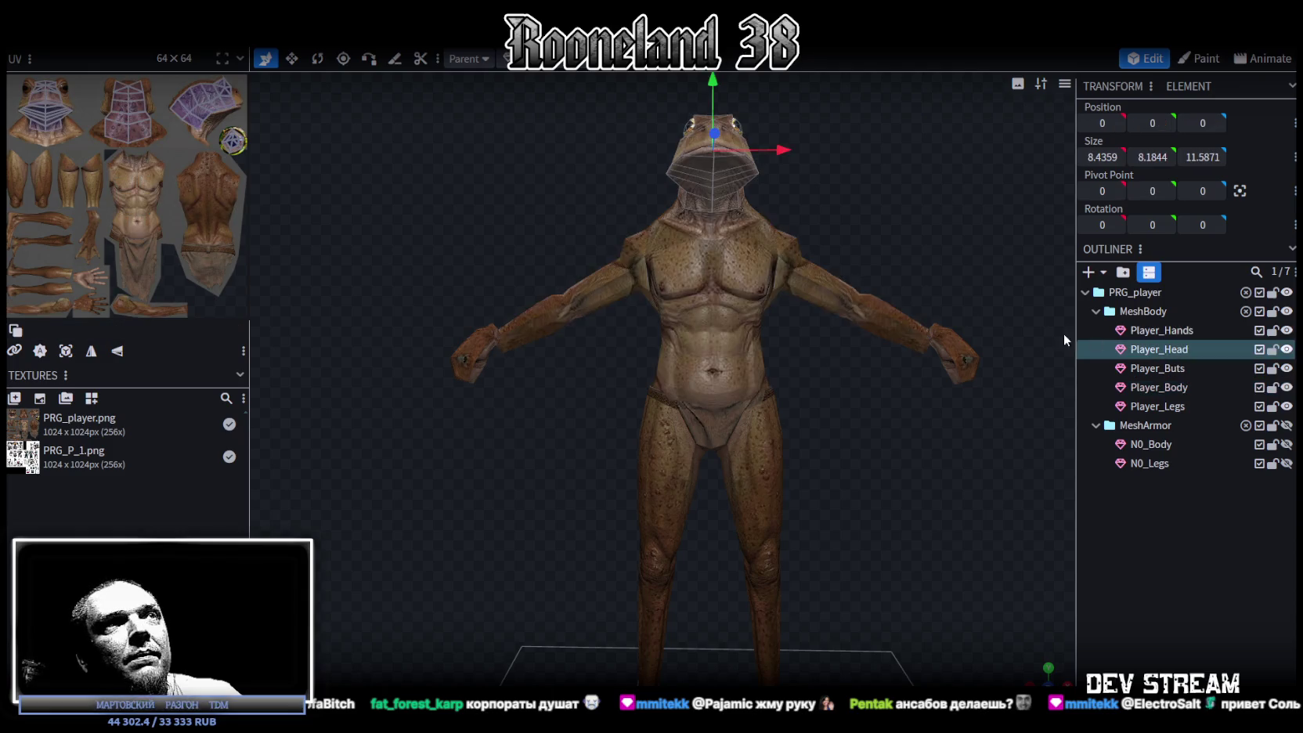
{"action": "left_click_drag", "start_coordinate": [713, 102], "coordinate": [713, 91]}
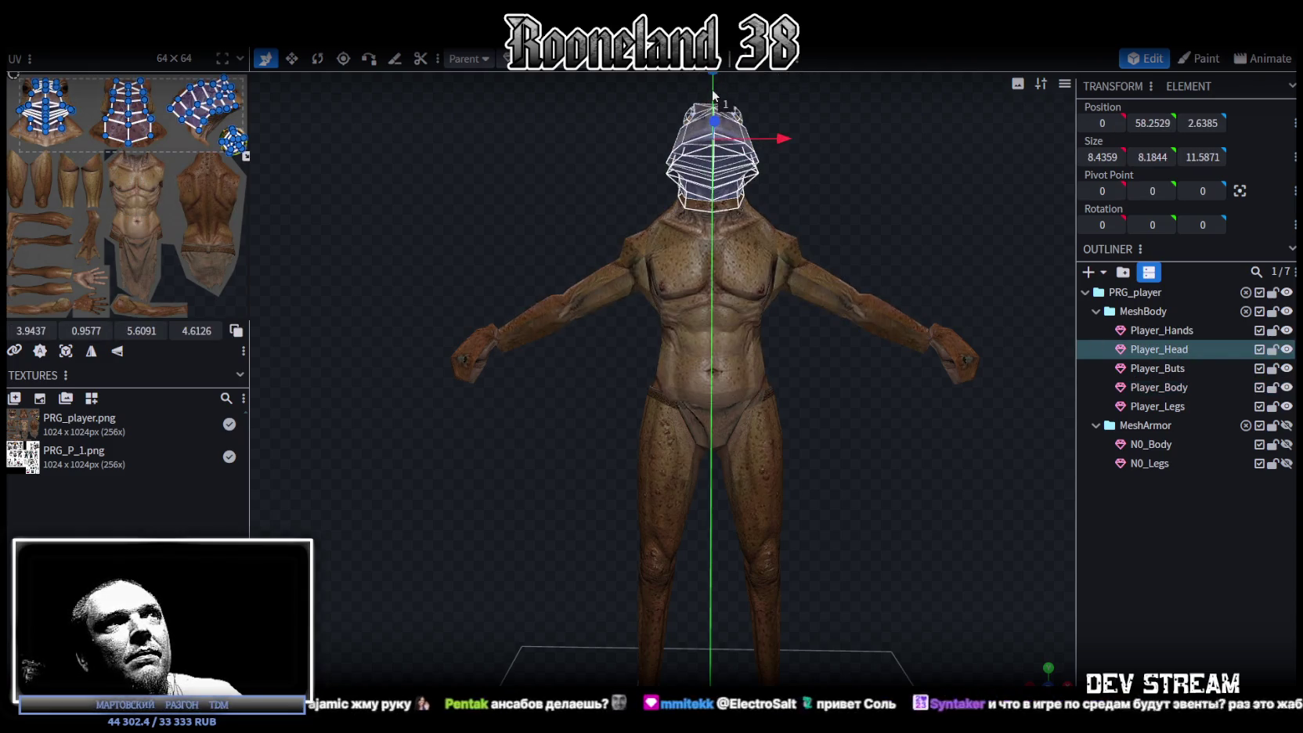
{"action": "left_click", "coordinate": [1180, 388]}
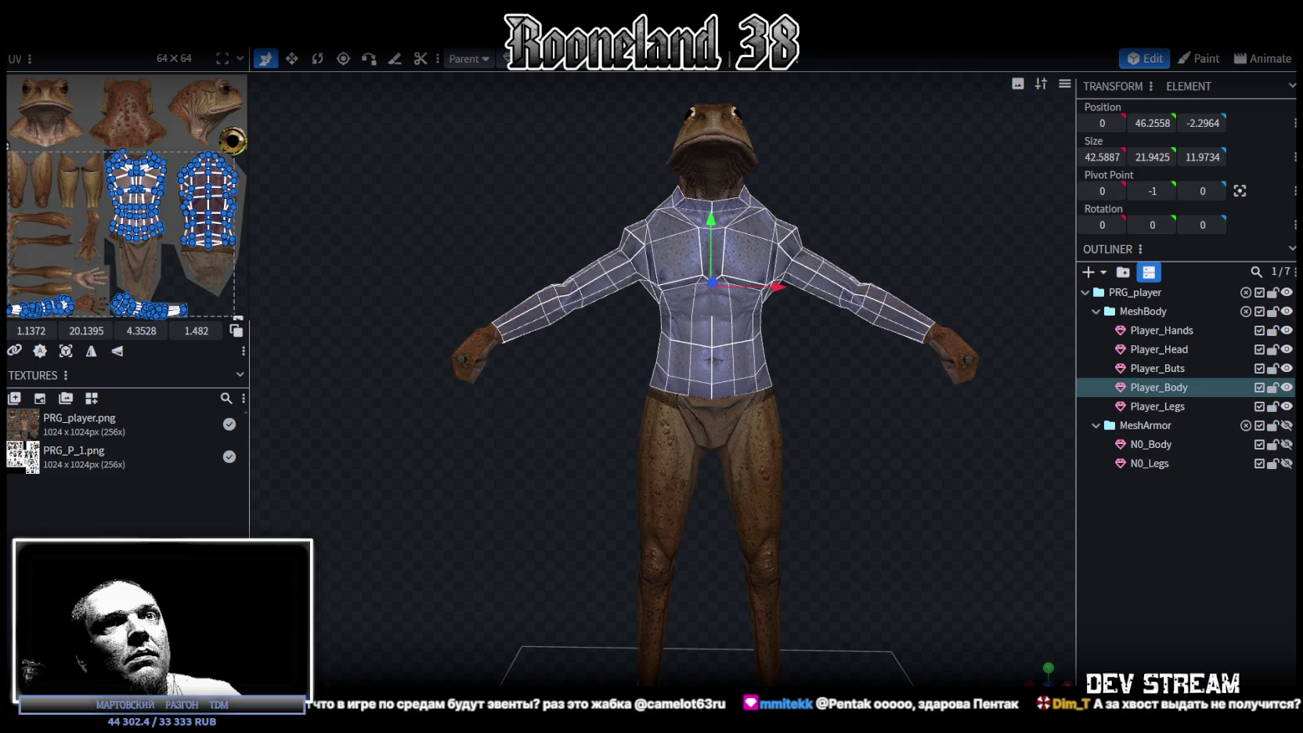
{"action": "left_click", "coordinate": [1287, 426]}
{"action": "left_click", "coordinate": [1150, 445]}
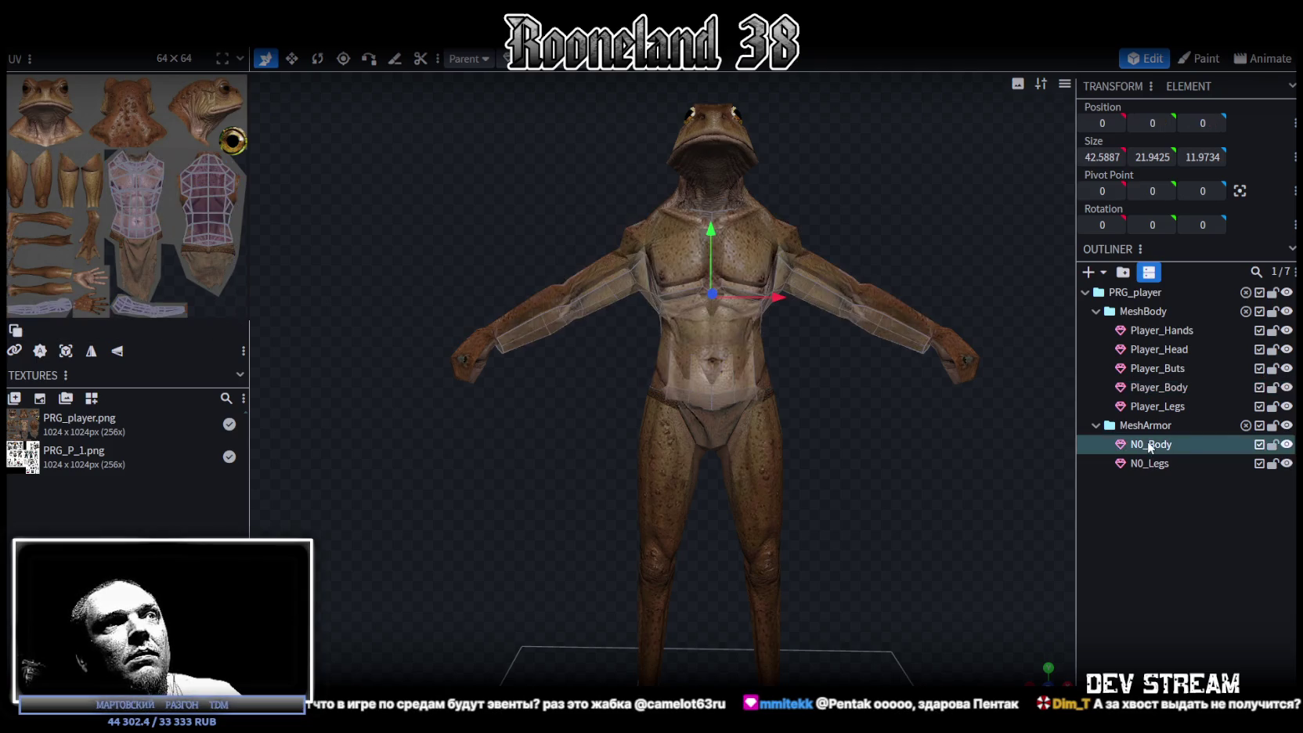
{"action": "key", "text": "ctrl+a"}
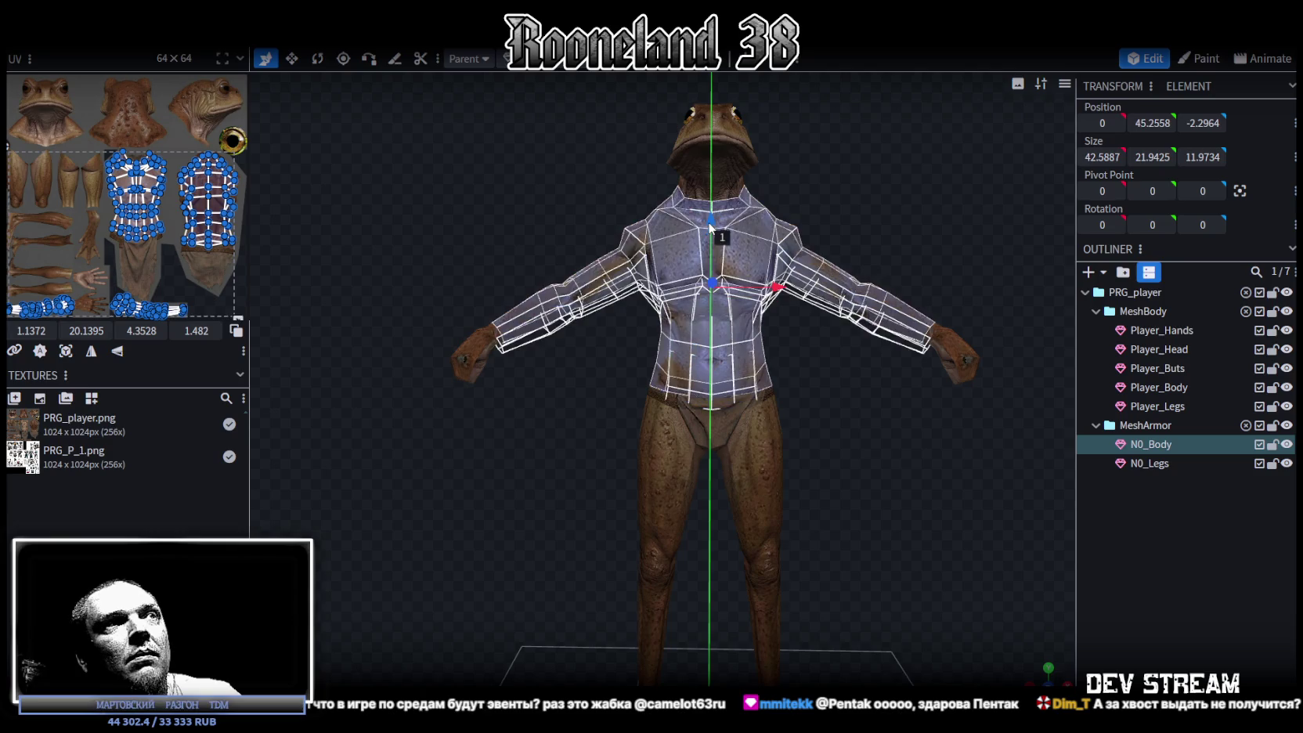
{"action": "left_click", "coordinate": [1148, 465]}
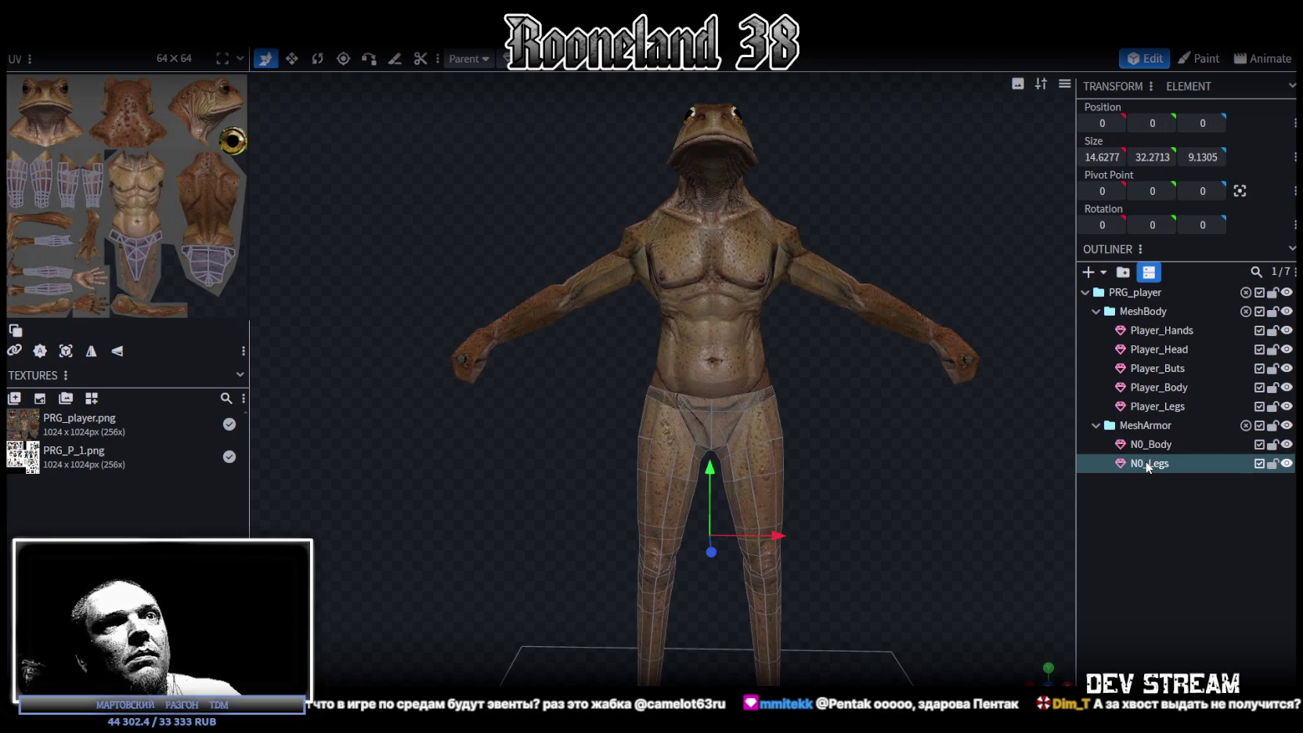
{"action": "left_click", "coordinate": [1173, 407]}
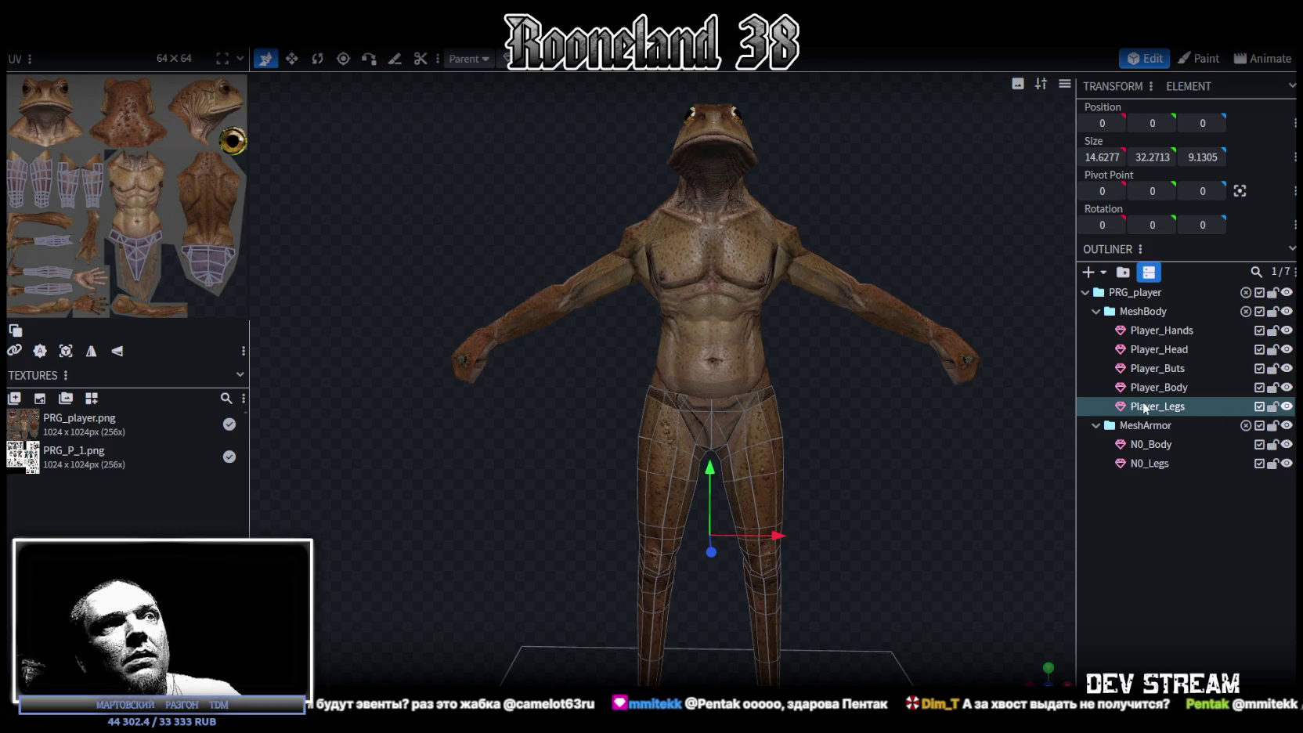
{"action": "left_click", "coordinate": [1148, 465]}
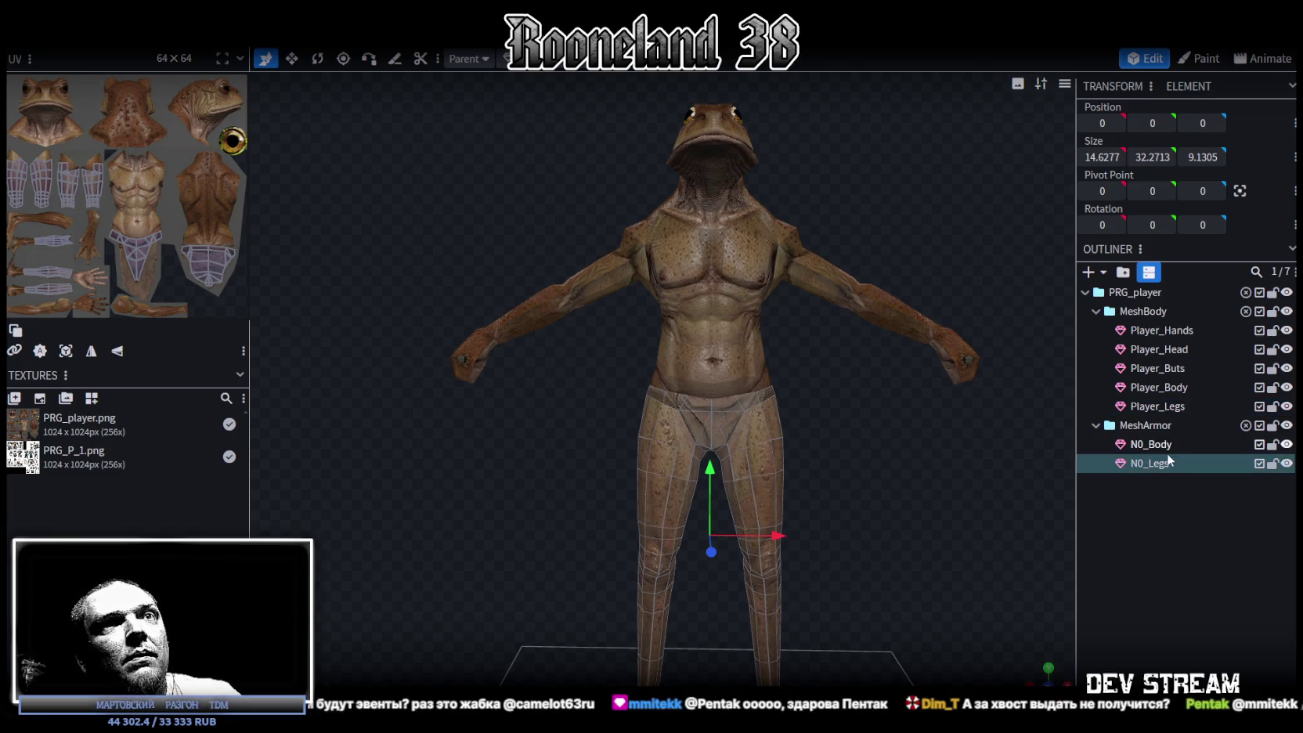
{"action": "left_click", "coordinate": [1166, 445]}
{"action": "left_click", "coordinate": [1176, 406]}
{"action": "left_click", "coordinate": [1177, 387]}
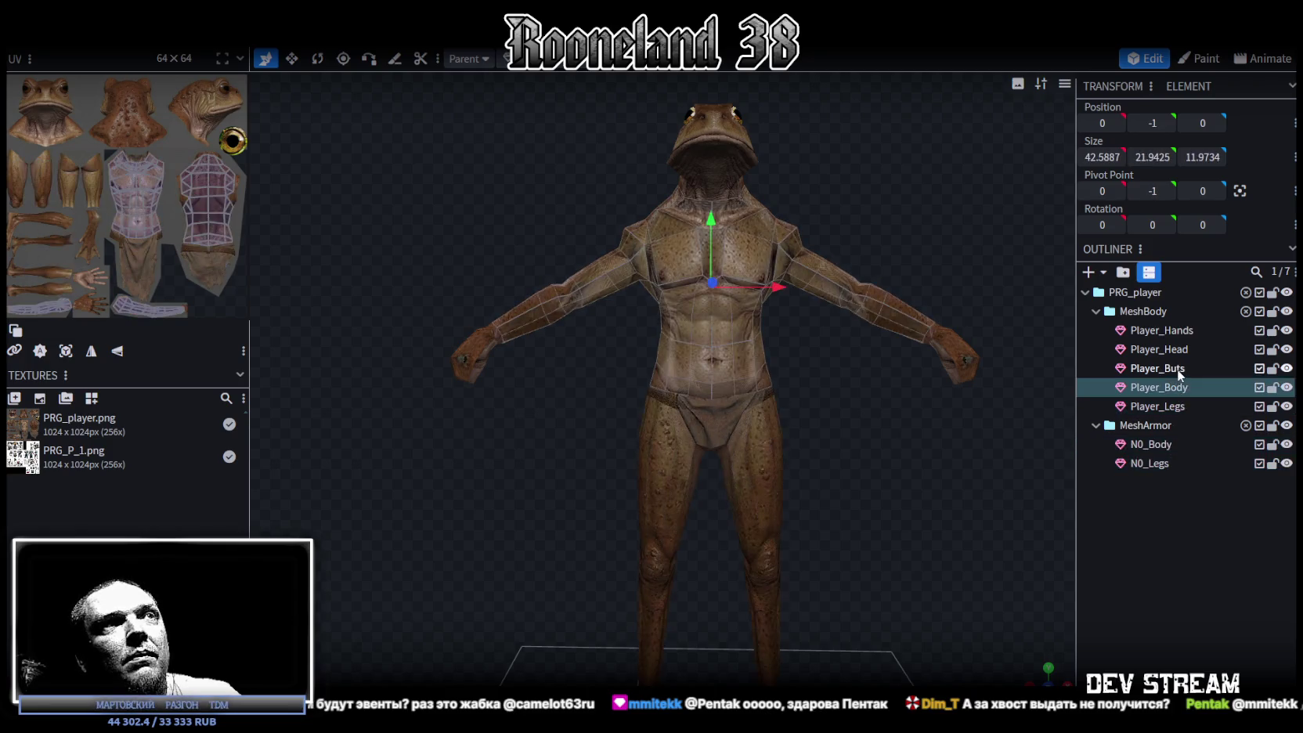
{"action": "left_click", "coordinate": [1178, 369]}
{"action": "left_click", "coordinate": [1174, 350]}
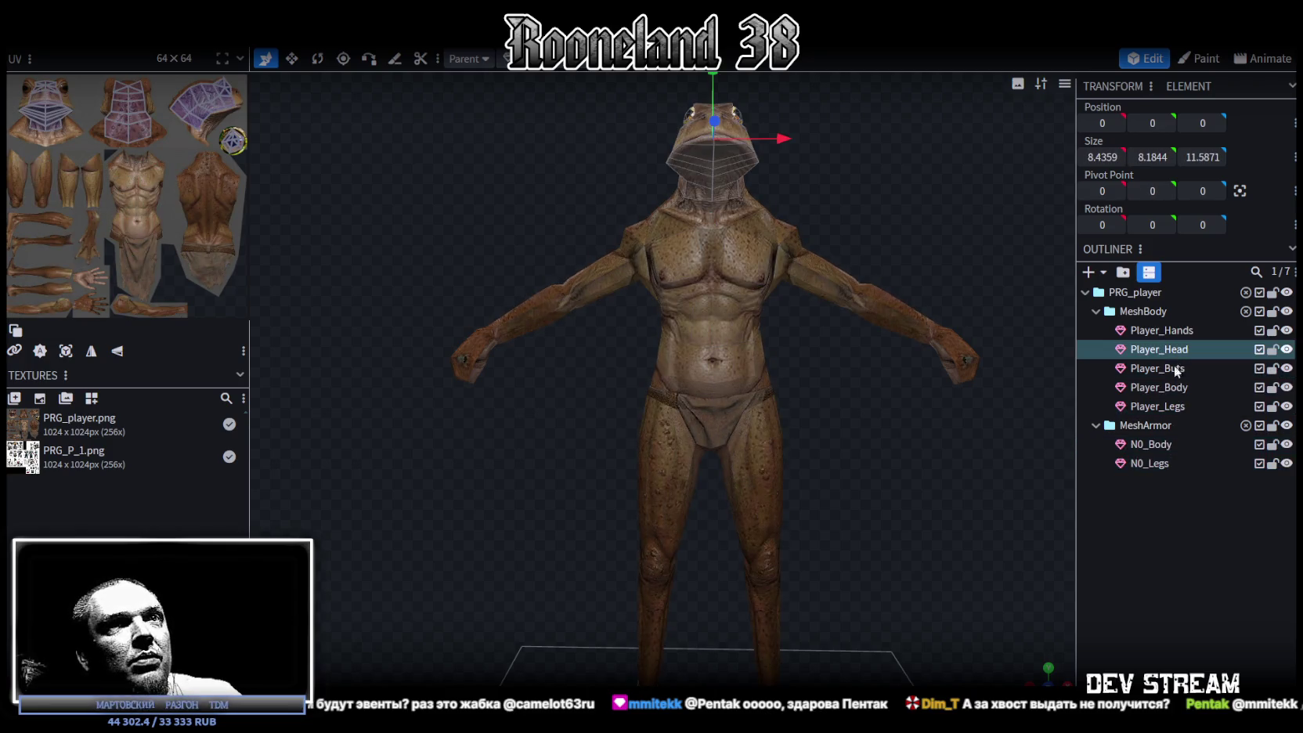
{"action": "left_click", "coordinate": [1167, 368]}
{"action": "scroll", "coordinate": [906, 491], "scroll_direction": "down", "scroll_amount": 2}
{"action": "left_click_drag", "start_coordinate": [905, 491], "coordinate": [830, 509]}
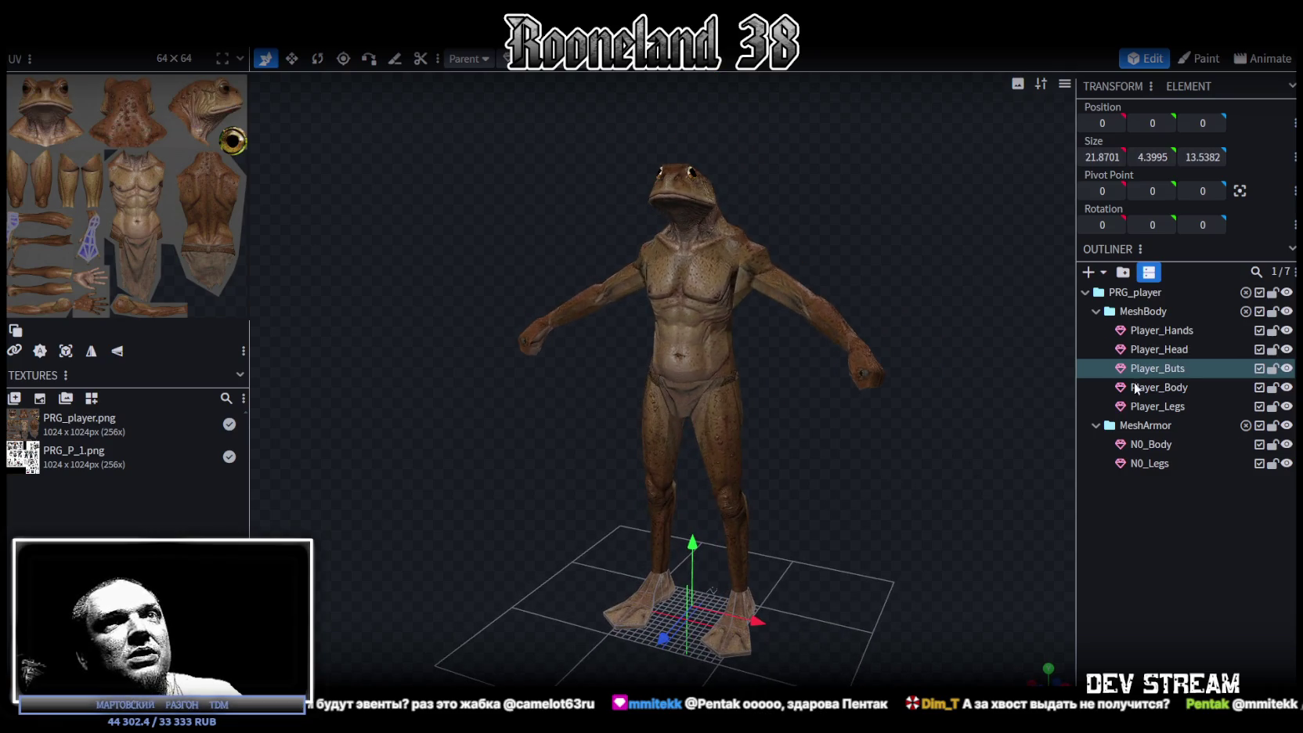
{"action": "left_click", "coordinate": [1170, 350]}
{"action": "left_click", "coordinate": [1168, 330]}
{"action": "left_click_drag", "start_coordinate": [982, 380], "coordinate": [944, 475]}
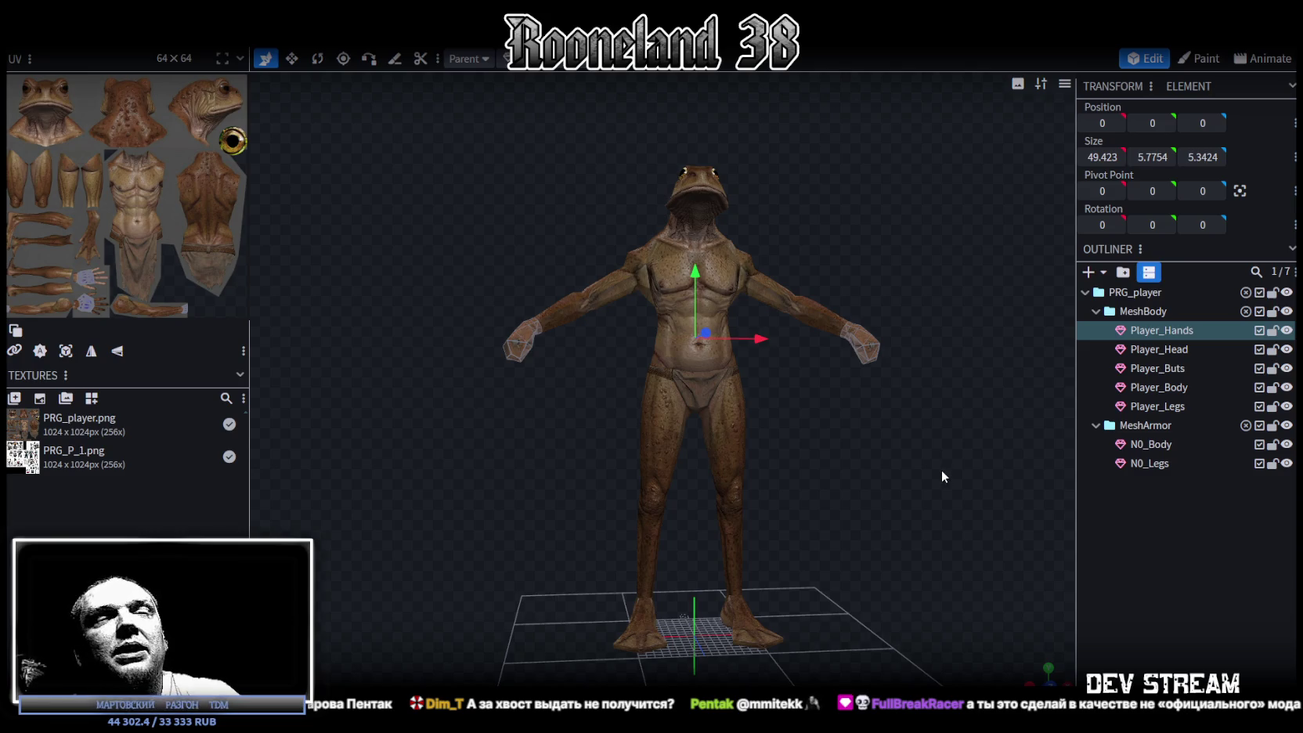
{"action": "left_click_drag", "start_coordinate": [942, 474], "coordinate": [835, 477]}
{"action": "mouse_move", "coordinate": [895, 475]}
{"action": "left_mouse_down"}
{"action": "mouse_move", "coordinate": [805, 488]}
{"action": "mouse_move", "coordinate": [867, 460]}
{"action": "mouse_move", "coordinate": [816, 484]}
{"action": "mouse_move", "coordinate": [717, 492]}
{"action": "mouse_move", "coordinate": [798, 461]}
{"action": "mouse_move", "coordinate": [813, 461]}
{"action": "mouse_move", "coordinate": [747, 466]}
{"action": "mouse_move", "coordinate": [866, 480]}
{"action": "mouse_move", "coordinate": [745, 450]}
{"action": "mouse_move", "coordinate": [939, 518]}
{"action": "mouse_move", "coordinate": [848, 492]}
{"action": "mouse_move", "coordinate": [851, 473]}
{"action": "left_mouse_up"}
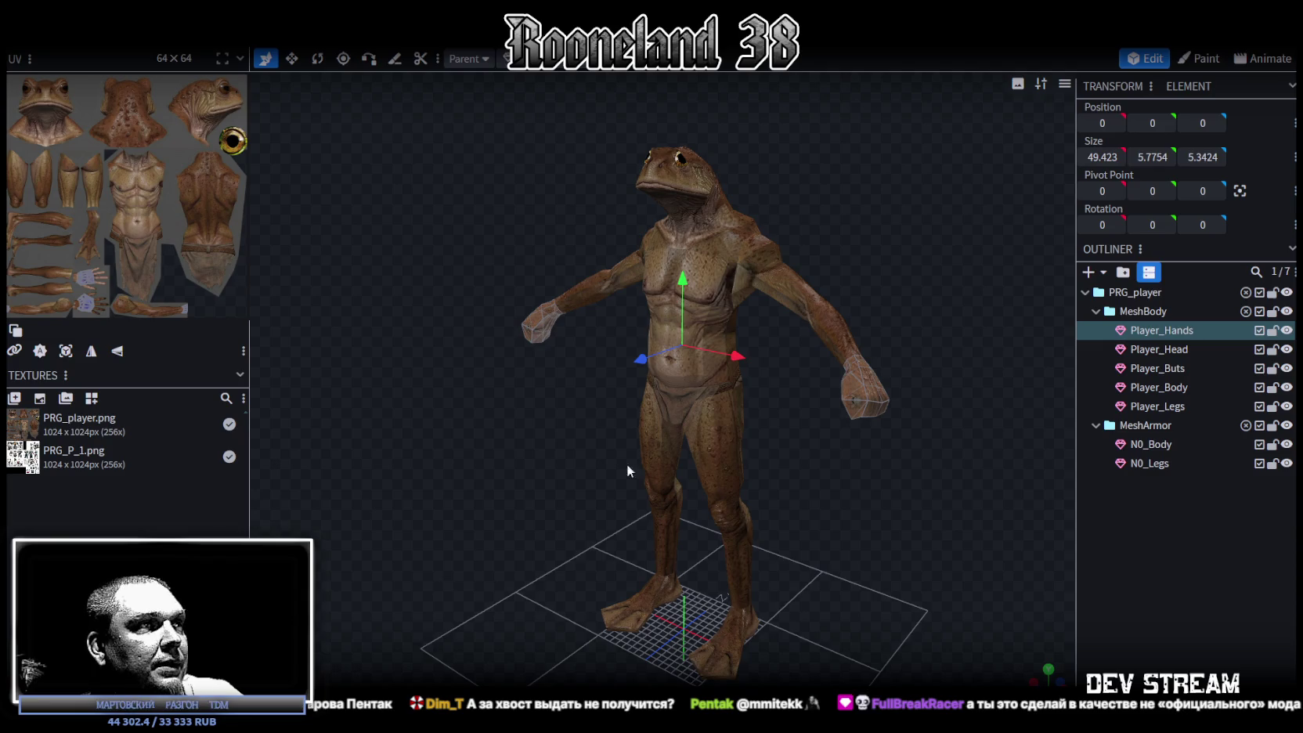
- Save the frog player model with Ctrl+S
{"action": "key", "text": "ctrl+s"}
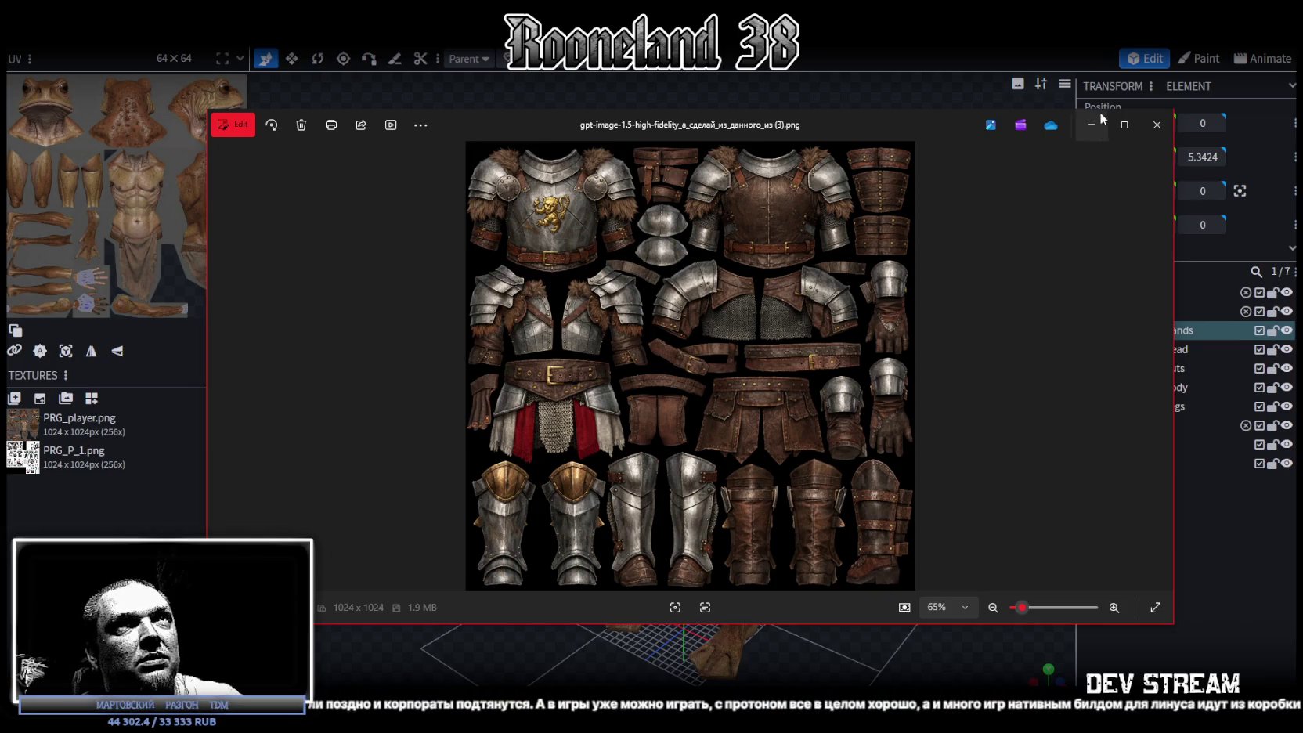
- Close the armor texture image window to return to Blockbench
{"action": "left_click_drag", "start_coordinate": [934, 127], "coordinate": [941, 147]}
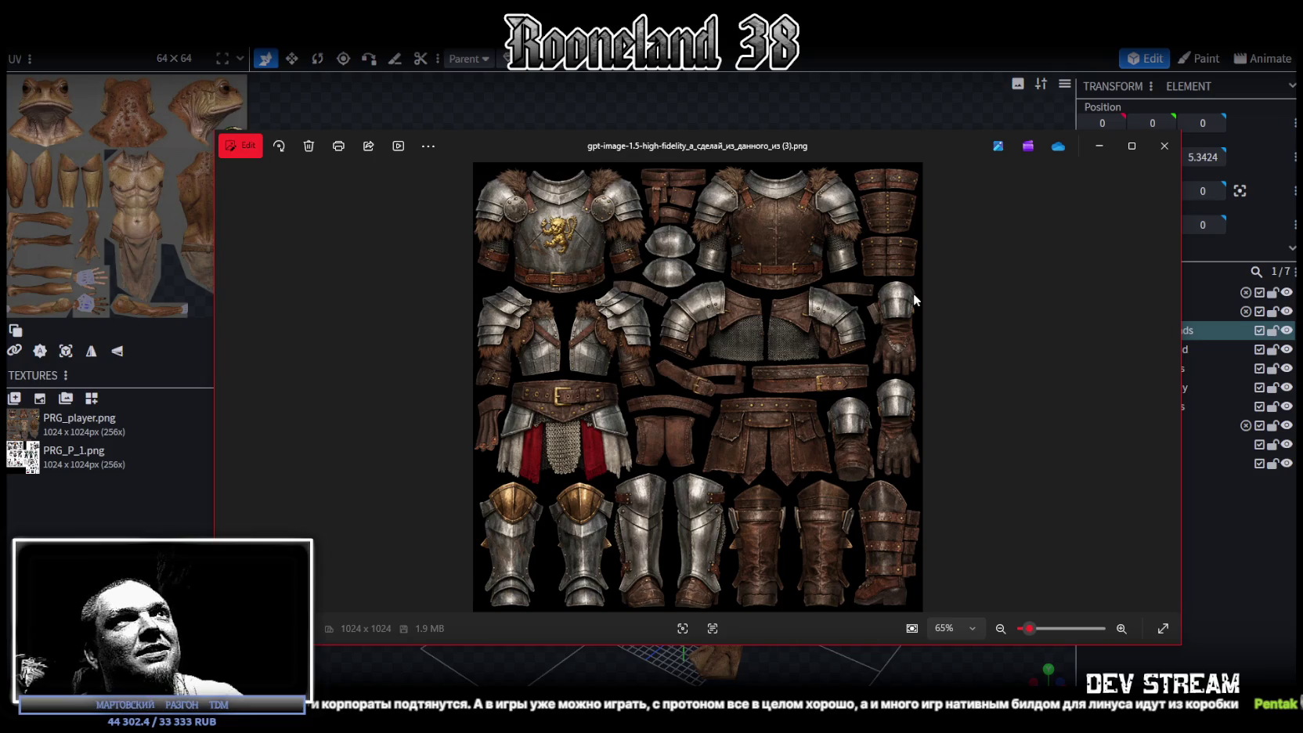
{"action": "key", "text": "alt+F4"}
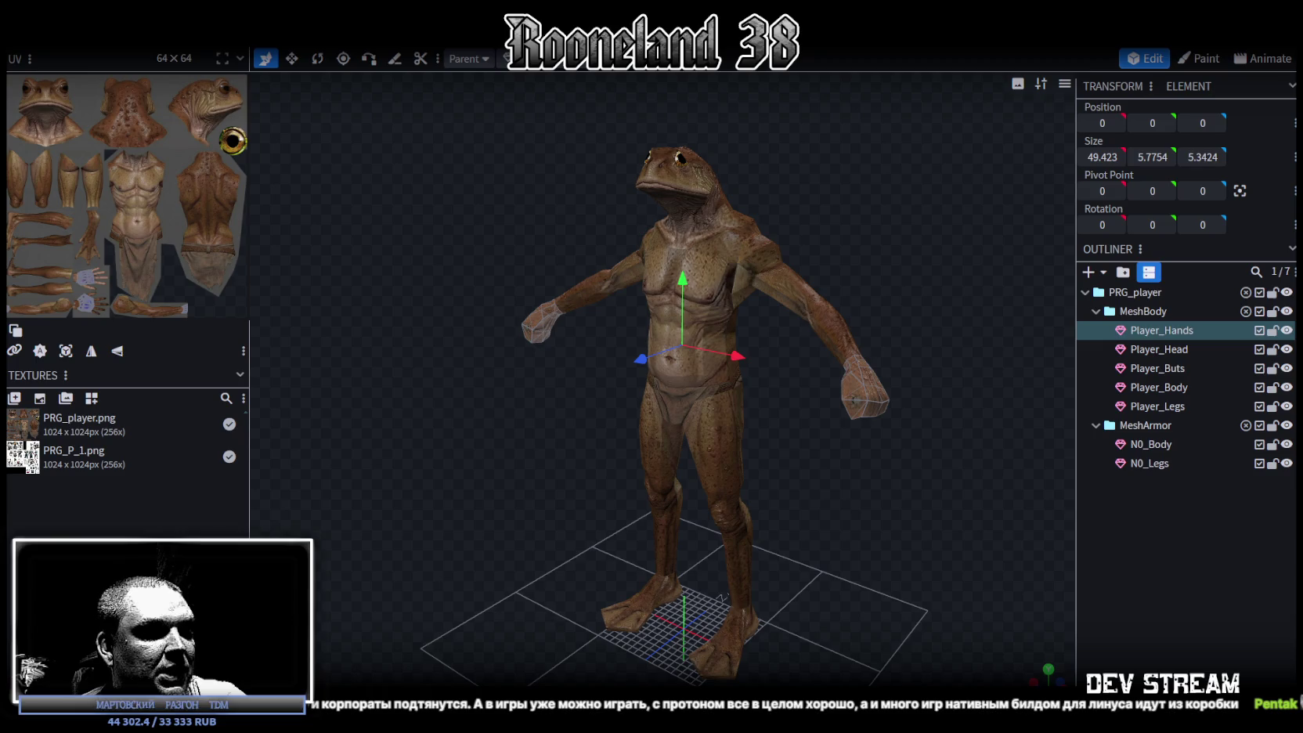
- Switch to Unity, maximize the running game, and walk the character left, right and forward
{"action": "key", "text": "alt+Tab"}
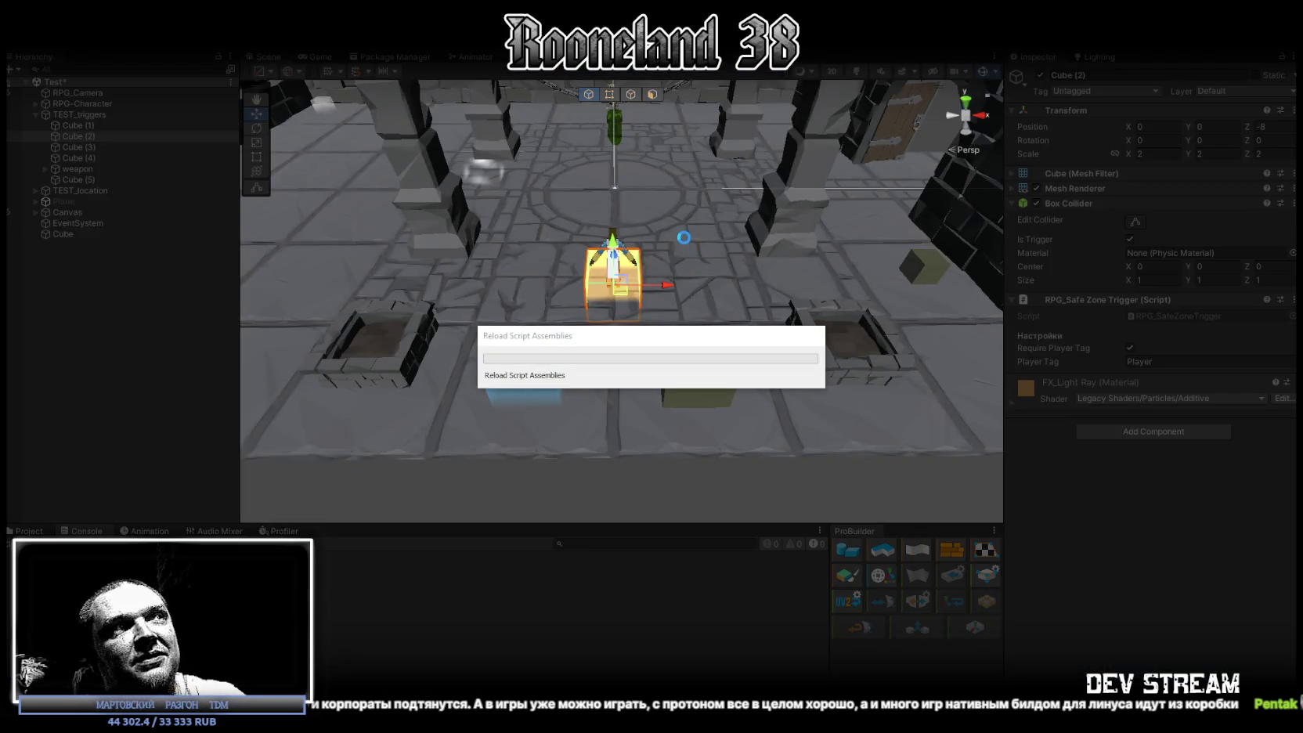
{"action": "double_click", "coordinate": [315, 57]}
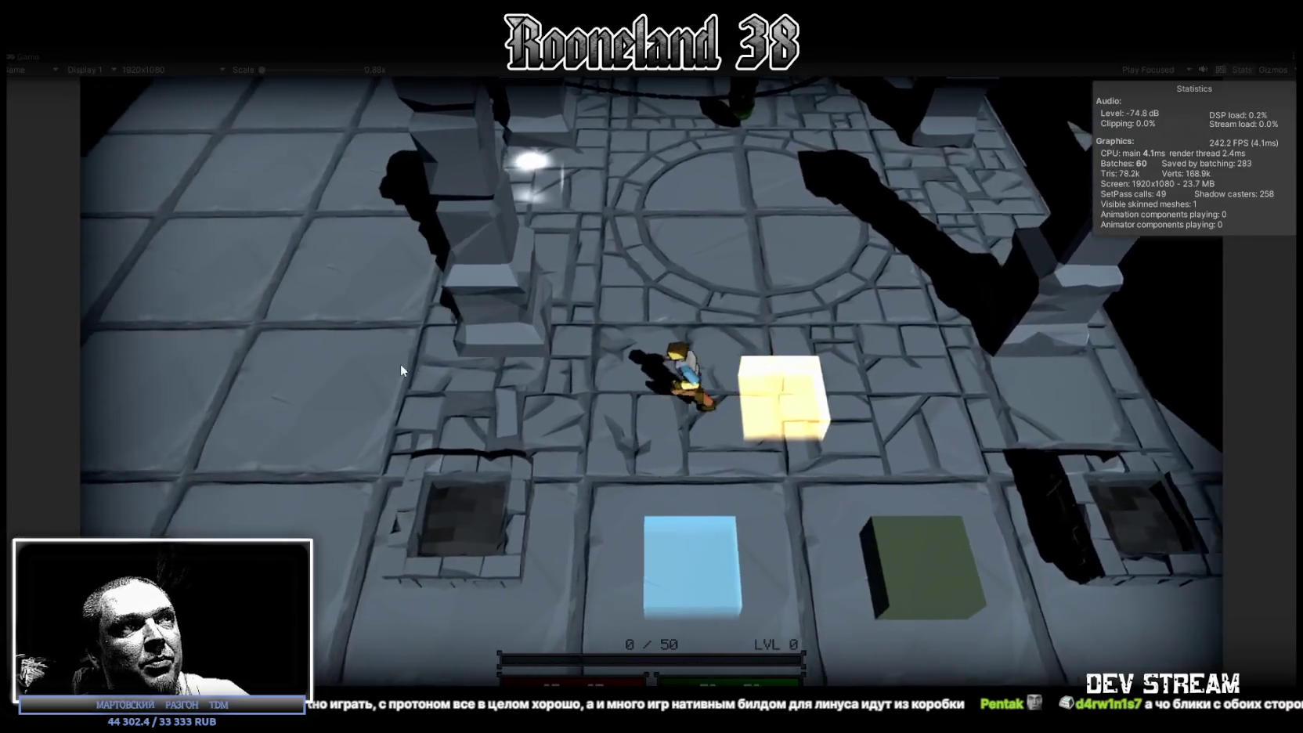
{"action": "key", "text": "a"}
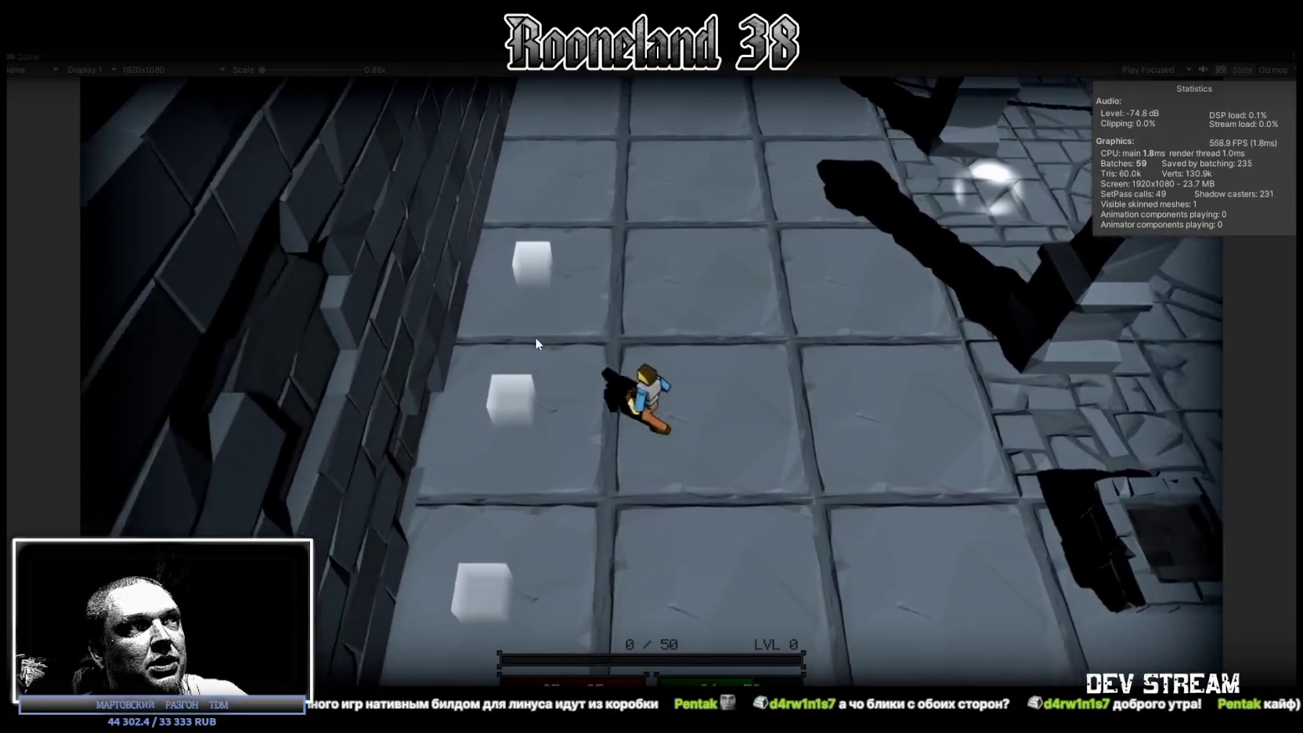
{"action": "key", "text": "d"}
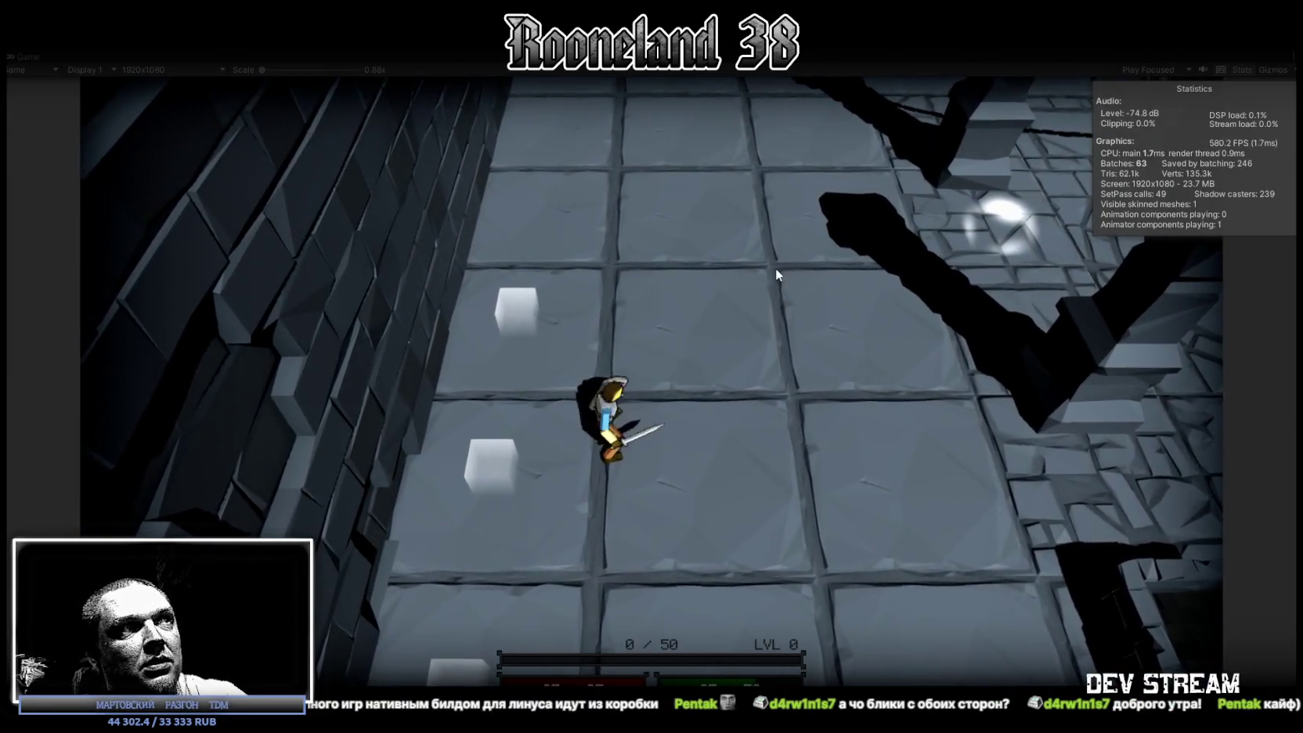
{"action": "key", "text": "w"}
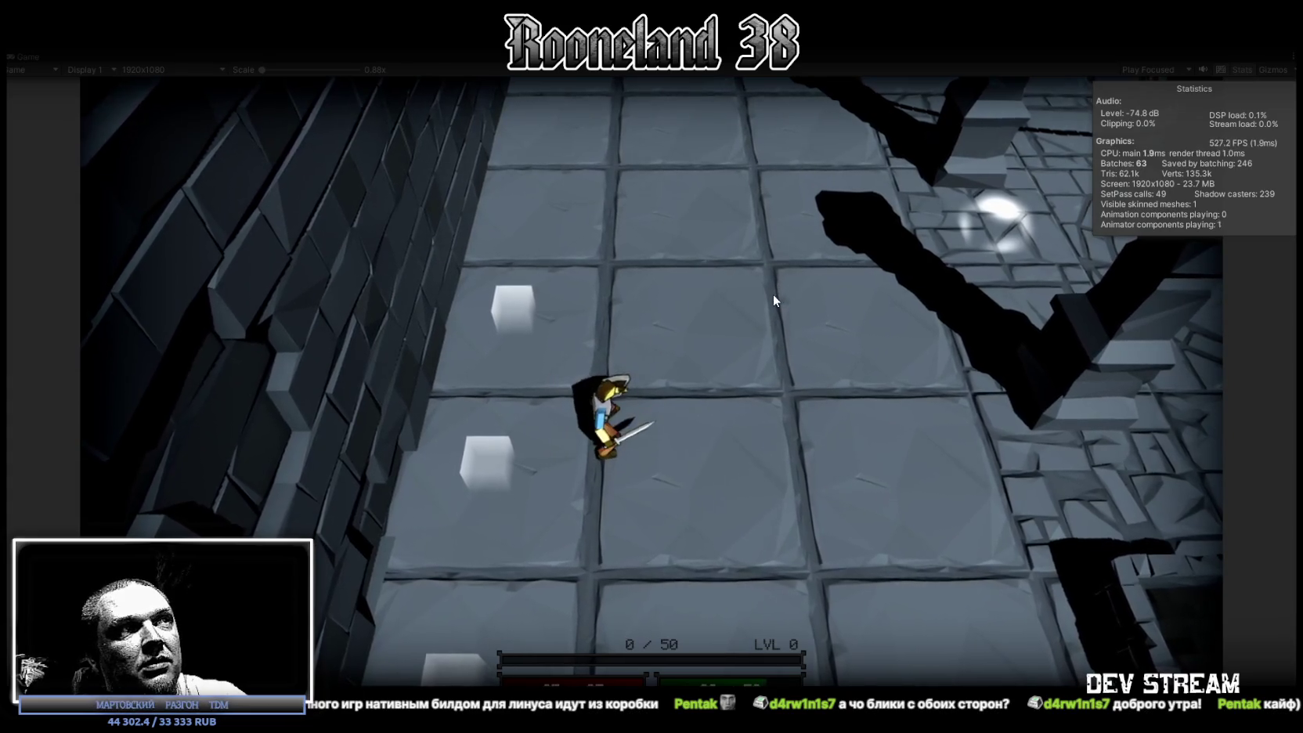
{"action": "key", "text": "w"}
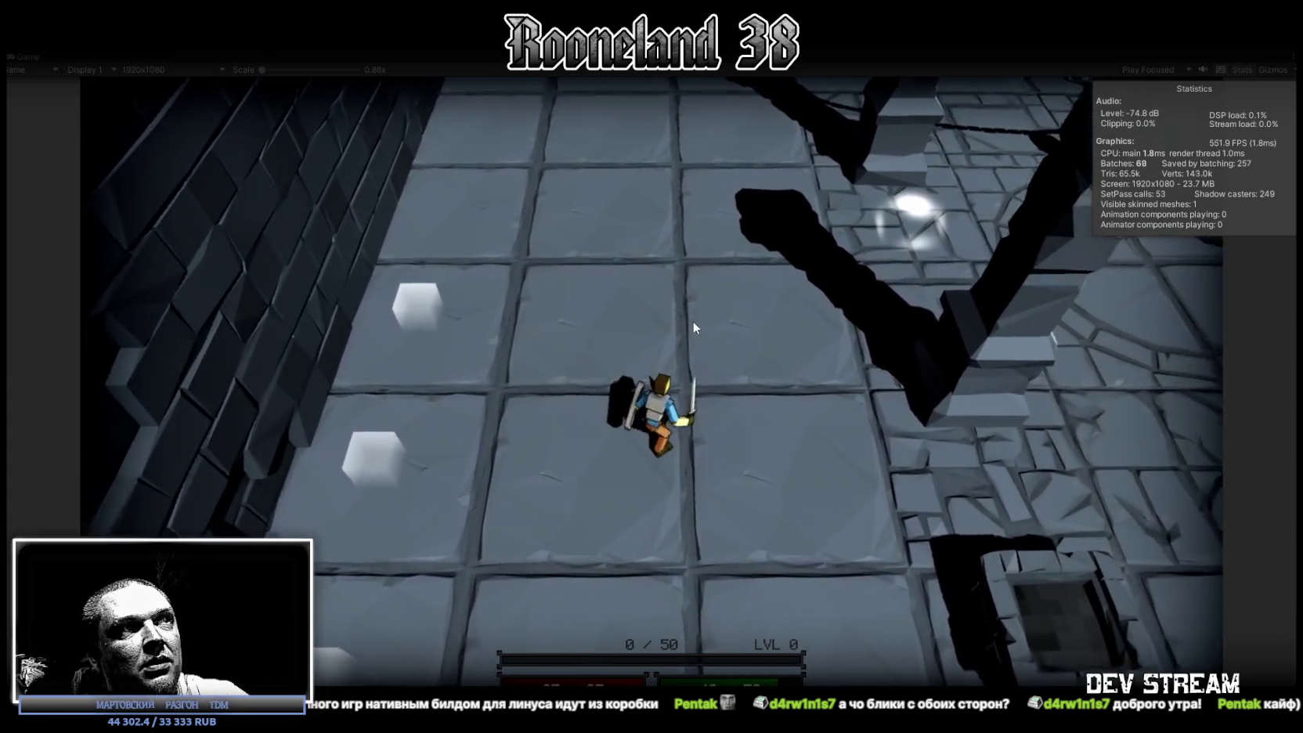
{"action": "key", "text": "a"}
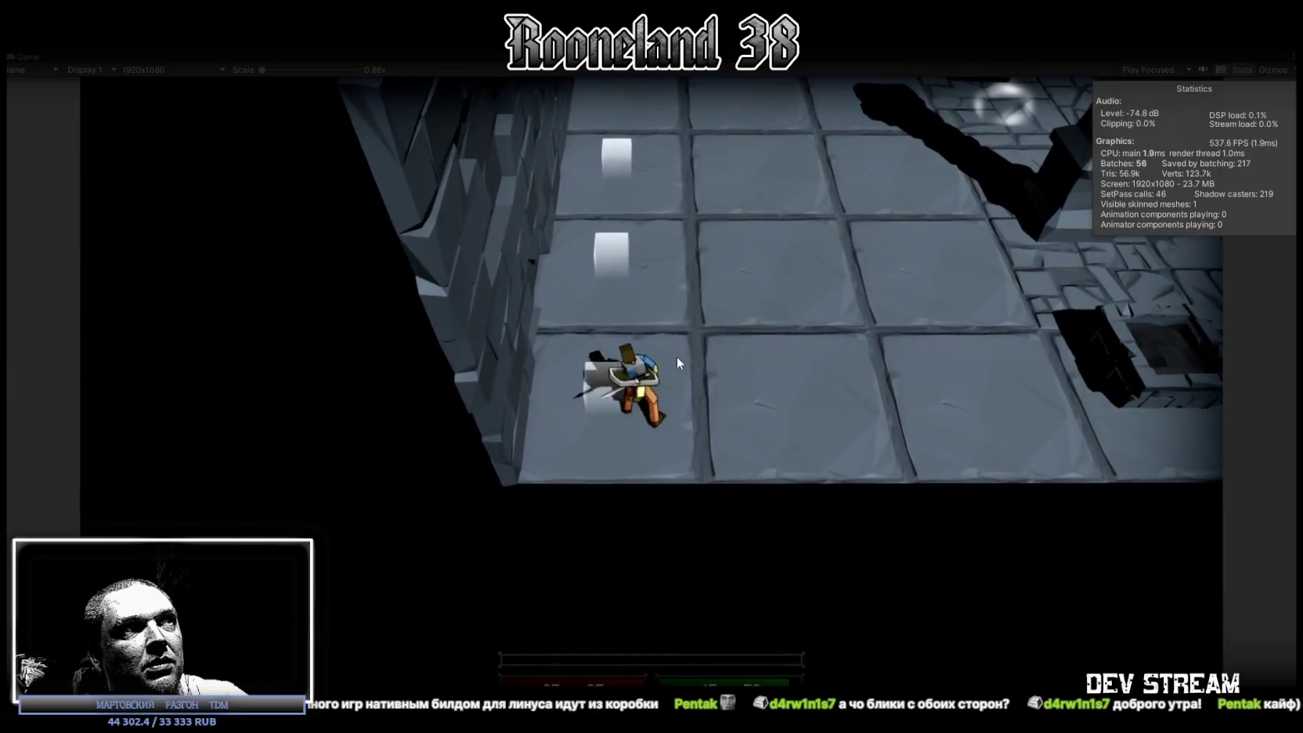
{"action": "key", "text": "d"}
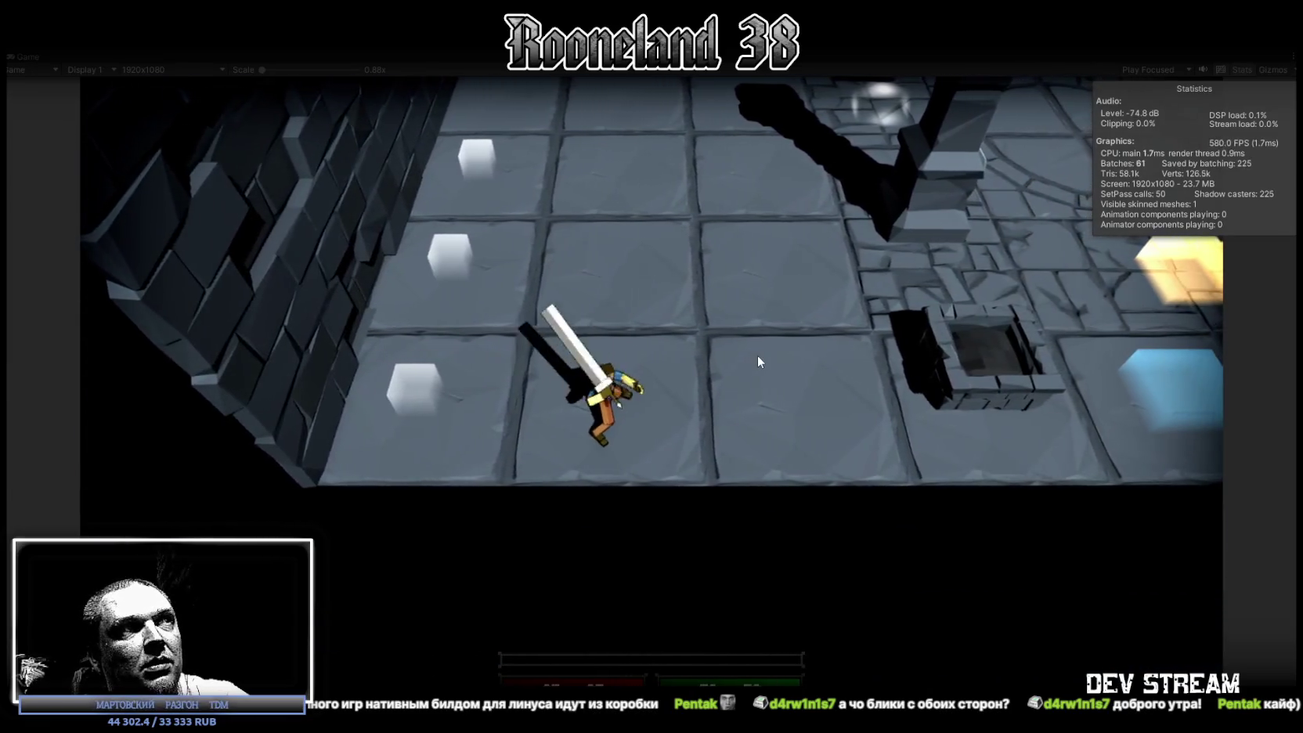
{"action": "key", "text": "d"}
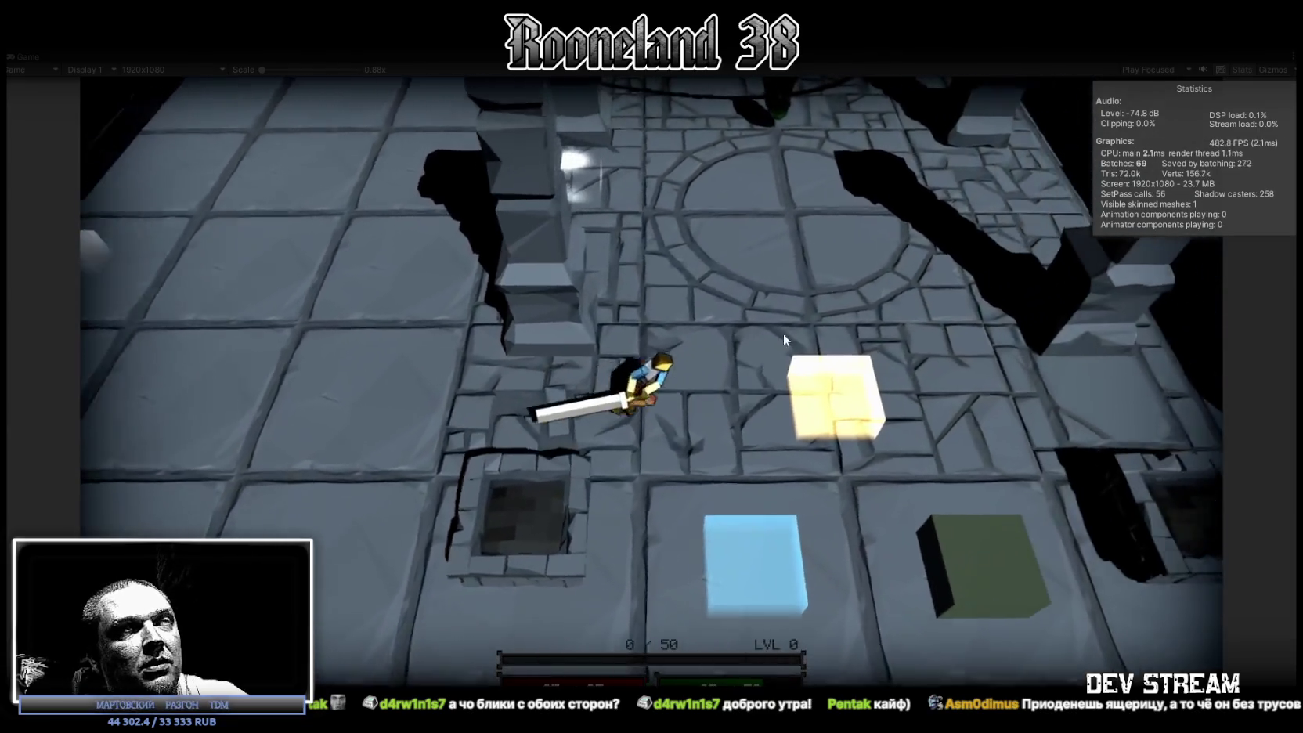
- Walk toward the chains and green object swinging the sword, then move back down the room
{"action": "key", "text": "w"}
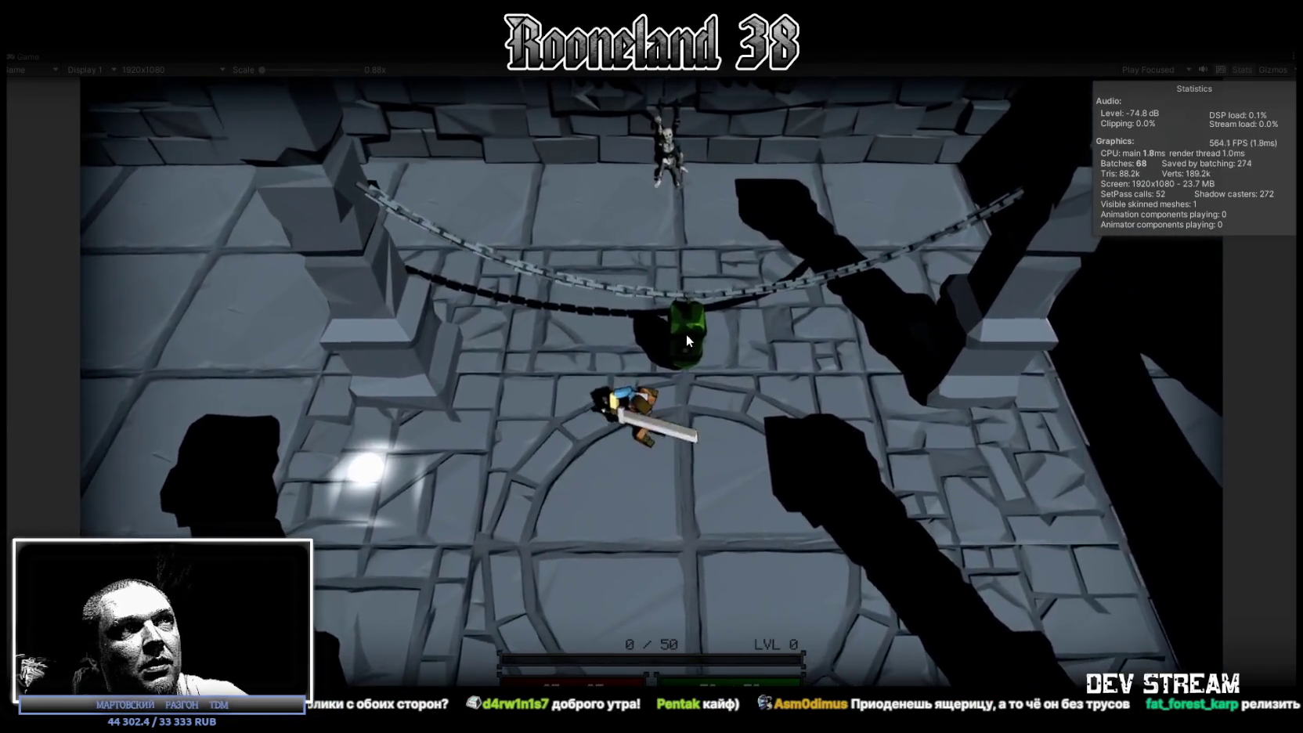
{"action": "key", "text": "w"}
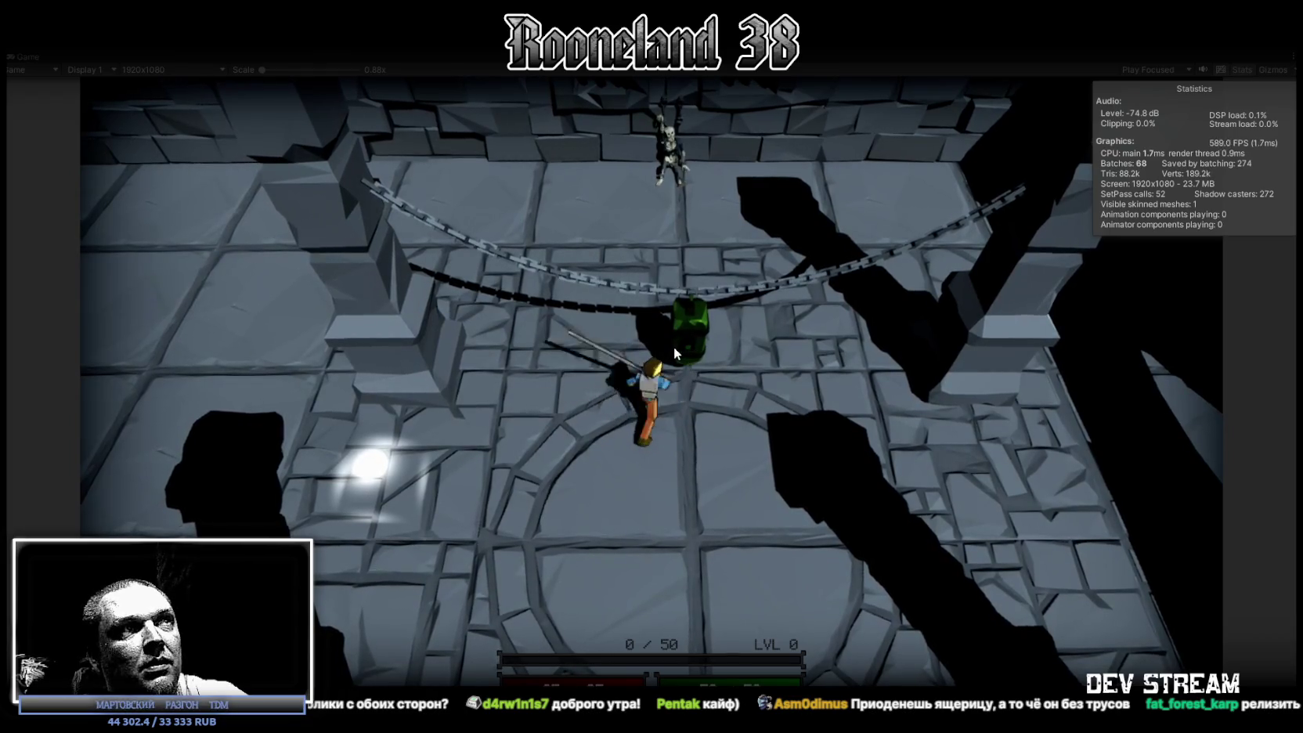
{"action": "left_click", "coordinate": [674, 348]}
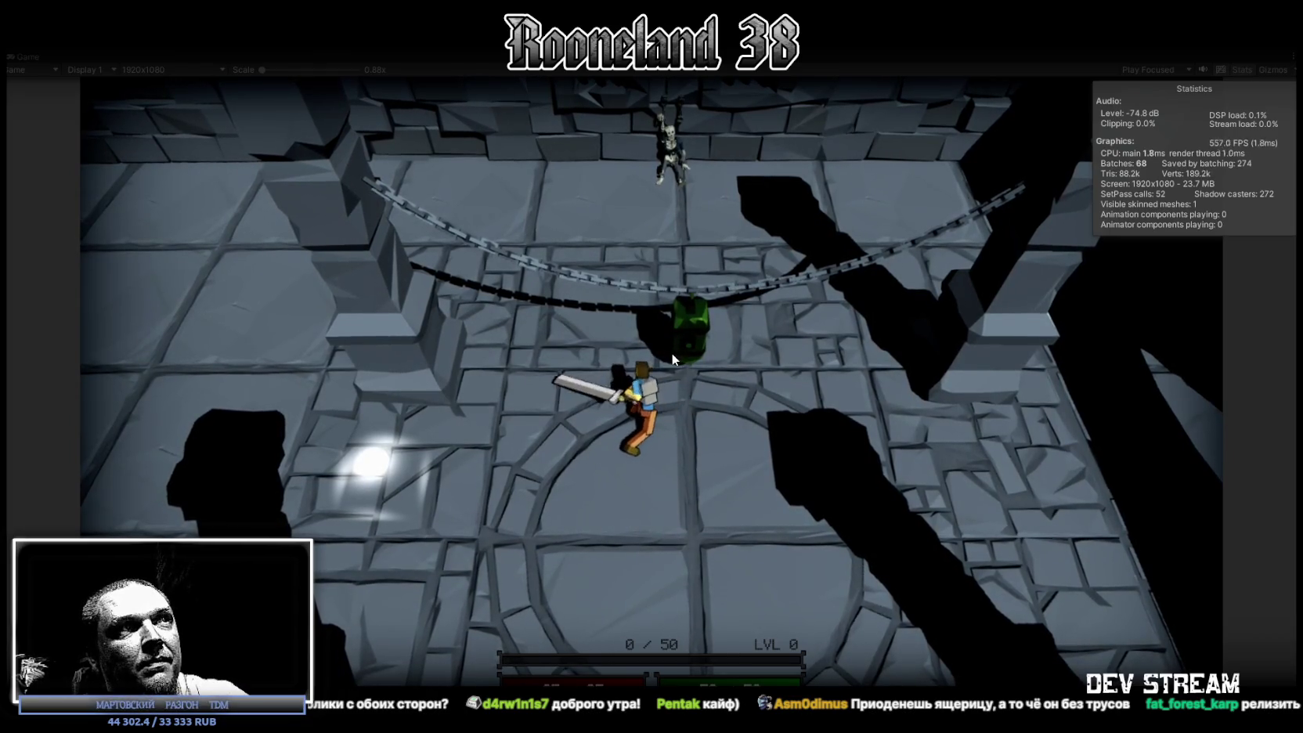
{"action": "key", "text": "s"}
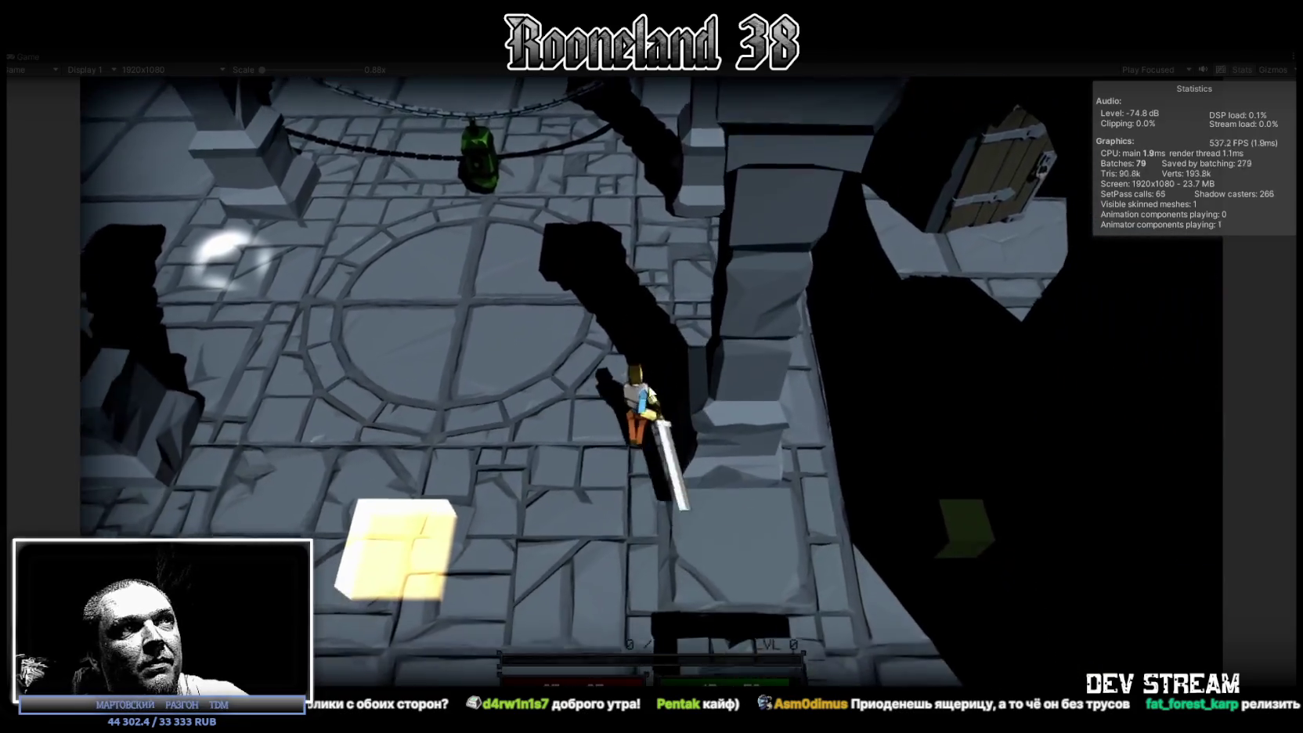
{"action": "left_click", "coordinate": [710, 385]}
{"action": "key", "text": "s"}
{"action": "key", "text": "space"}
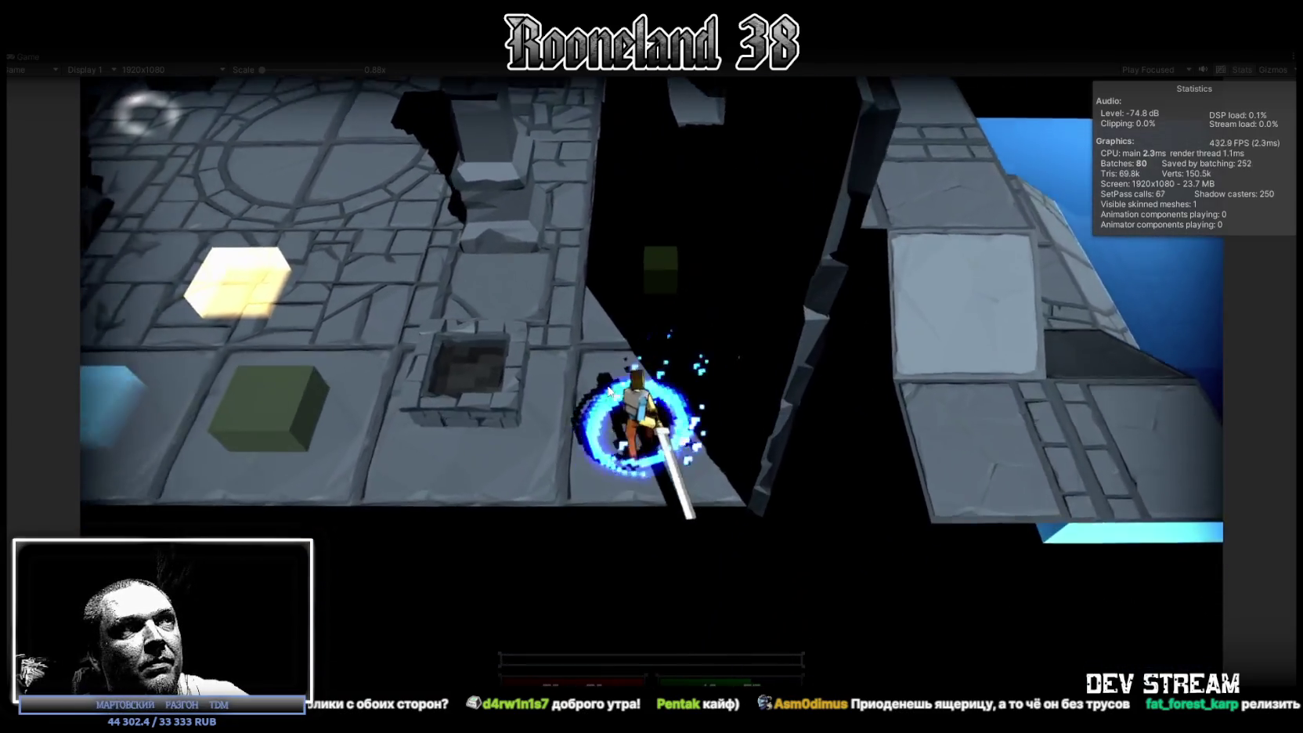
{"action": "key", "text": "w"}
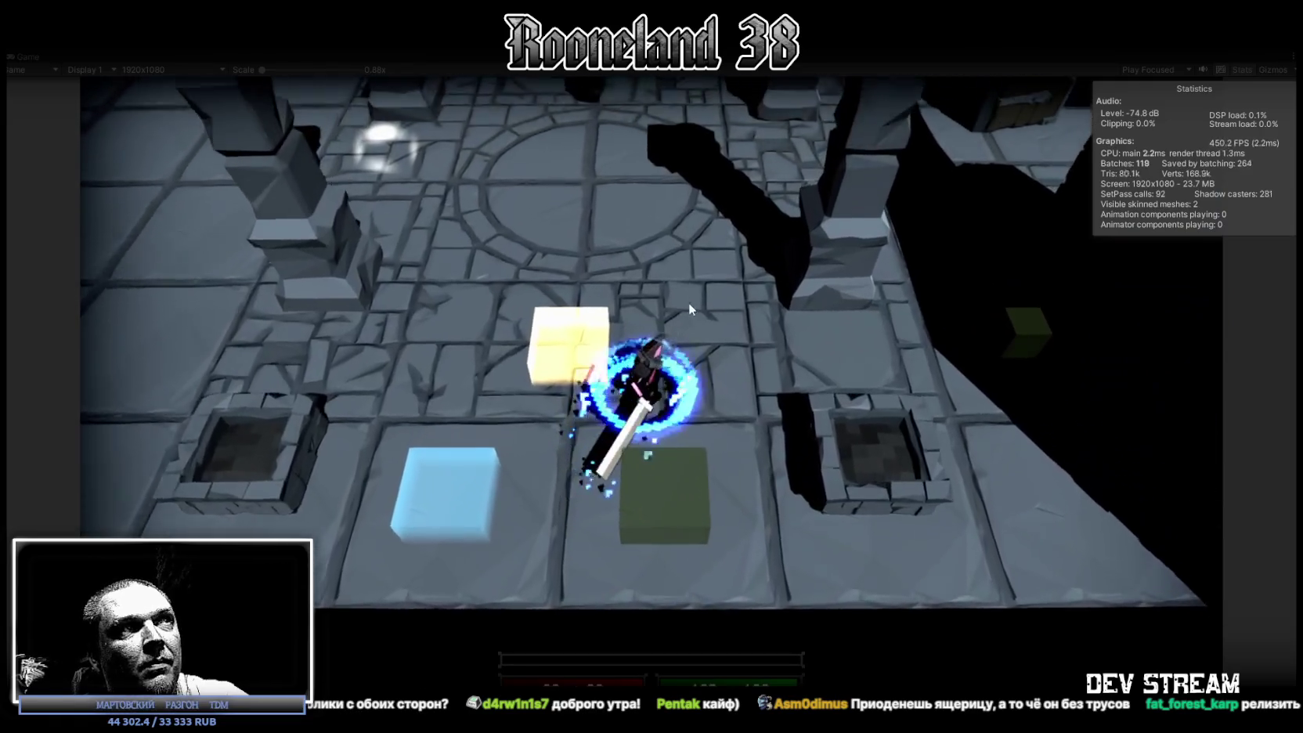
- Walk the character up and right until it reaches level 2
{"action": "key", "text": "d"}
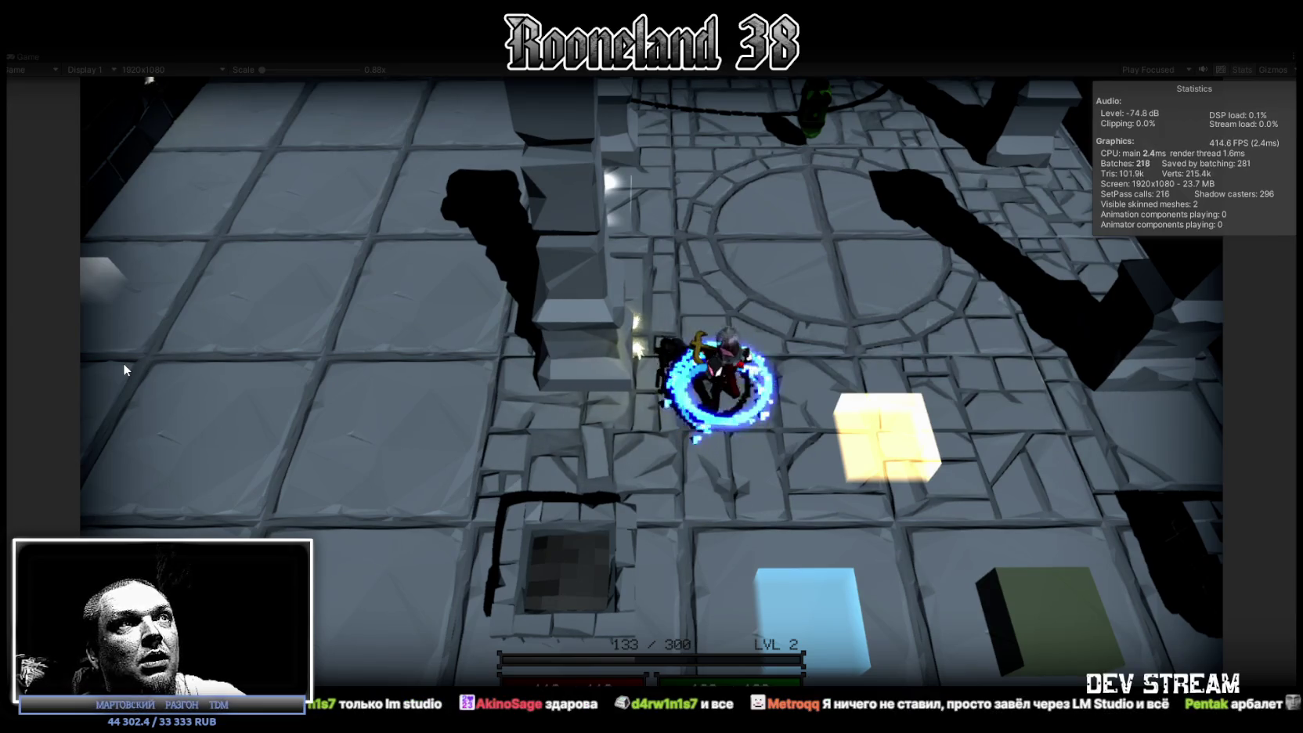
- Move right and fire several crossbow bolts at the enemies on the right
{"action": "key", "text": "d"}
{"action": "key", "text": "d"}
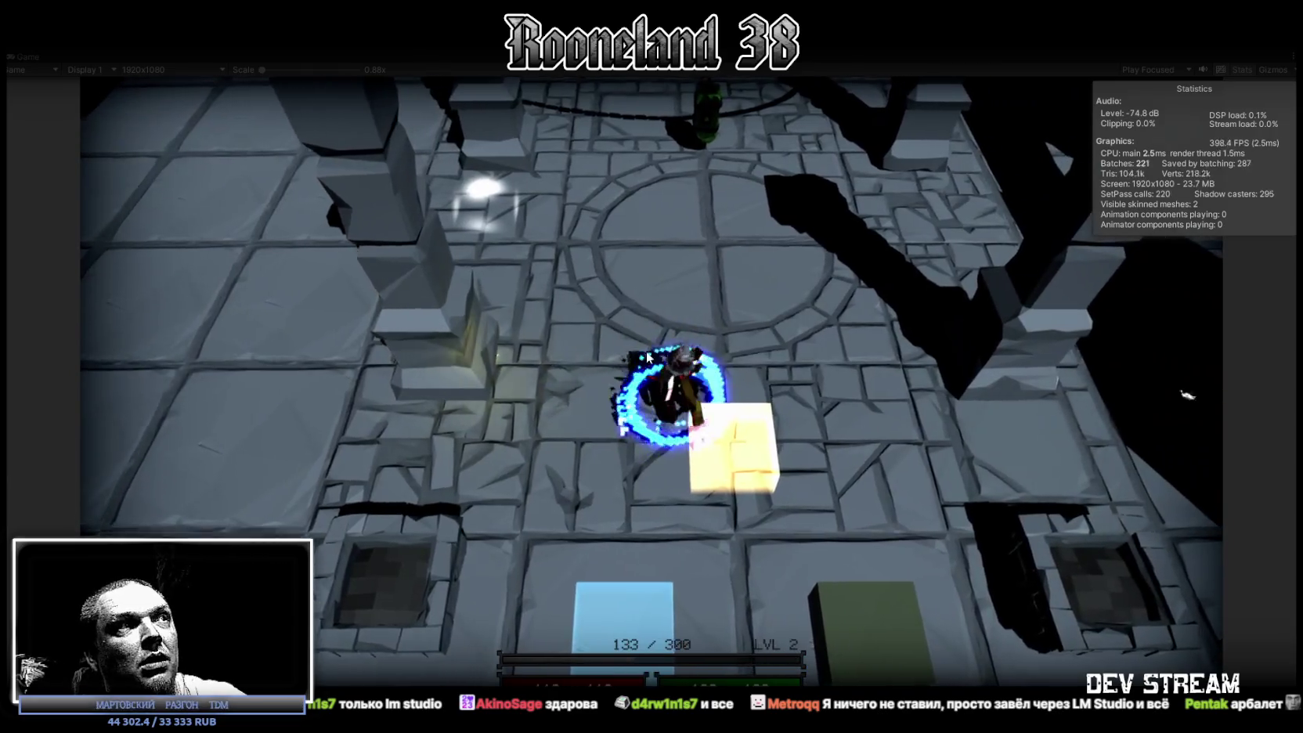
{"action": "key", "text": "d"}
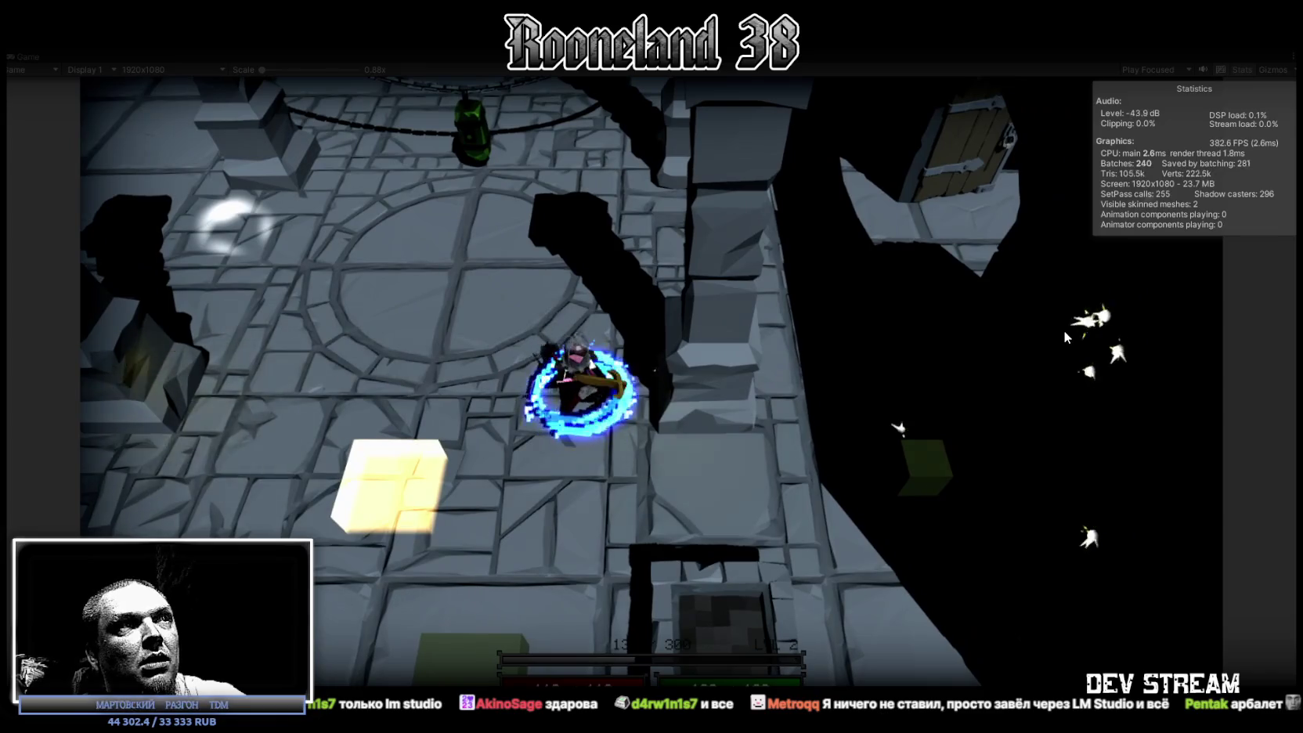
{"action": "left_click", "coordinate": [1112, 362]}
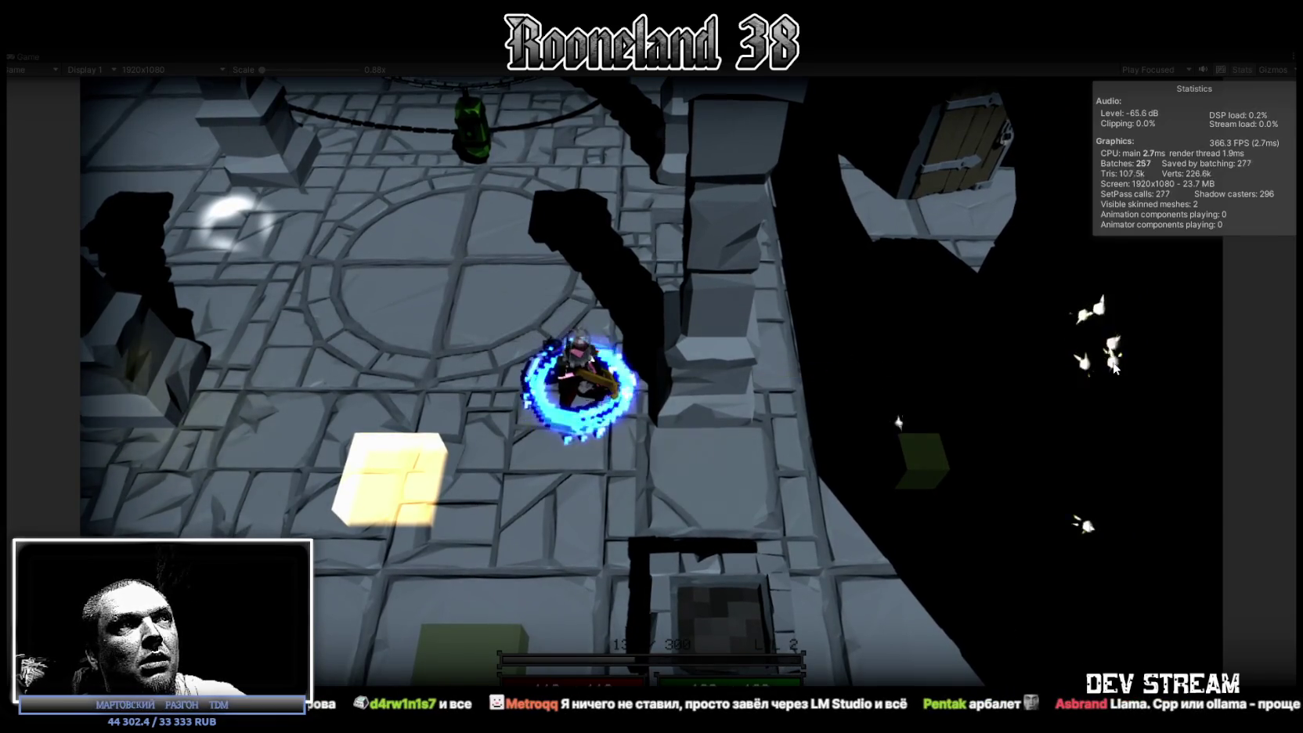
{"action": "left_click", "coordinate": [1112, 376]}
{"action": "key", "text": "d"}
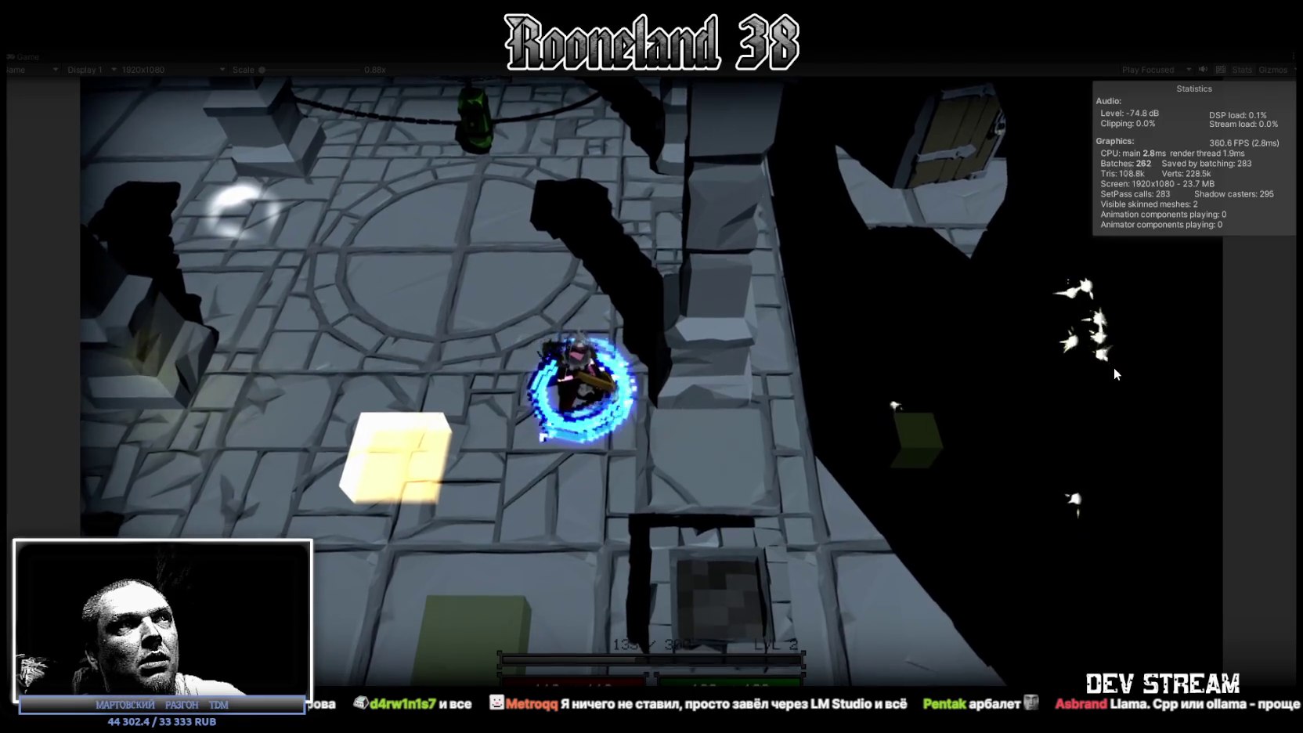
{"action": "left_click", "coordinate": [1110, 366]}
{"action": "key", "text": "a"}
{"action": "key", "text": "a"}
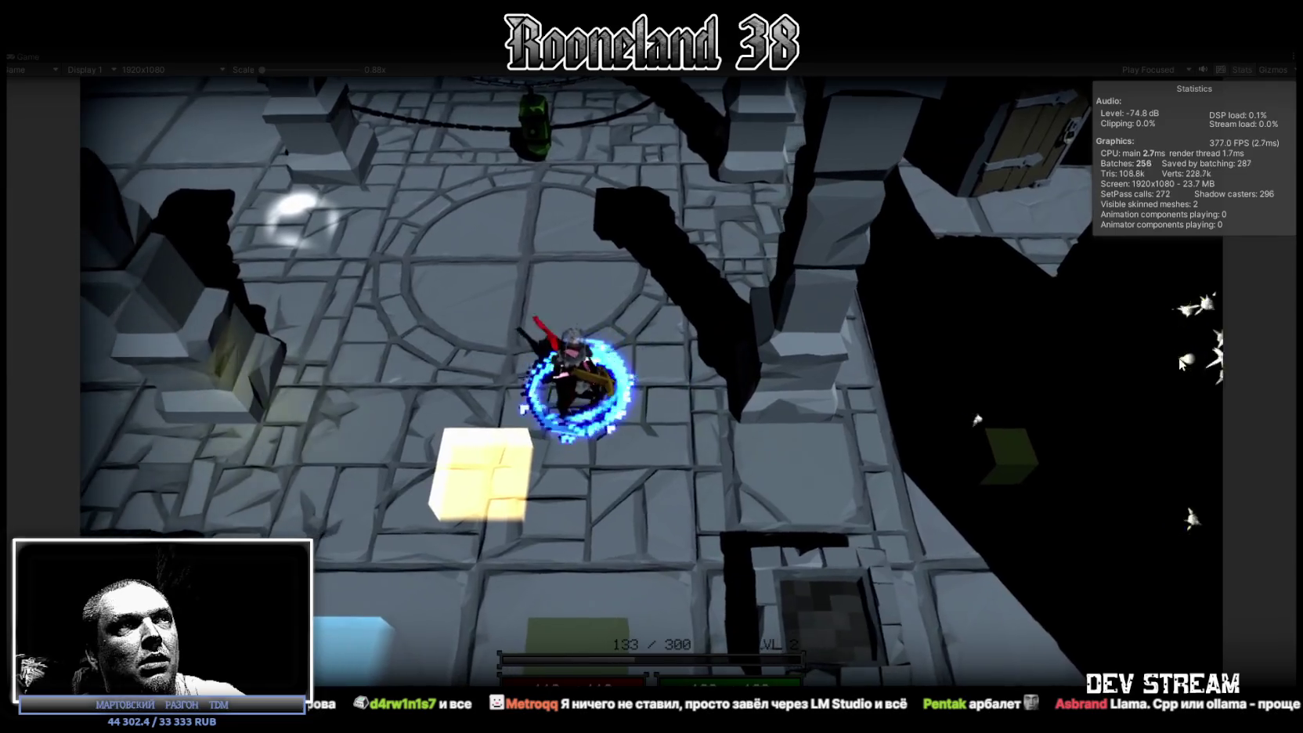
{"action": "left_click", "coordinate": [1166, 376]}
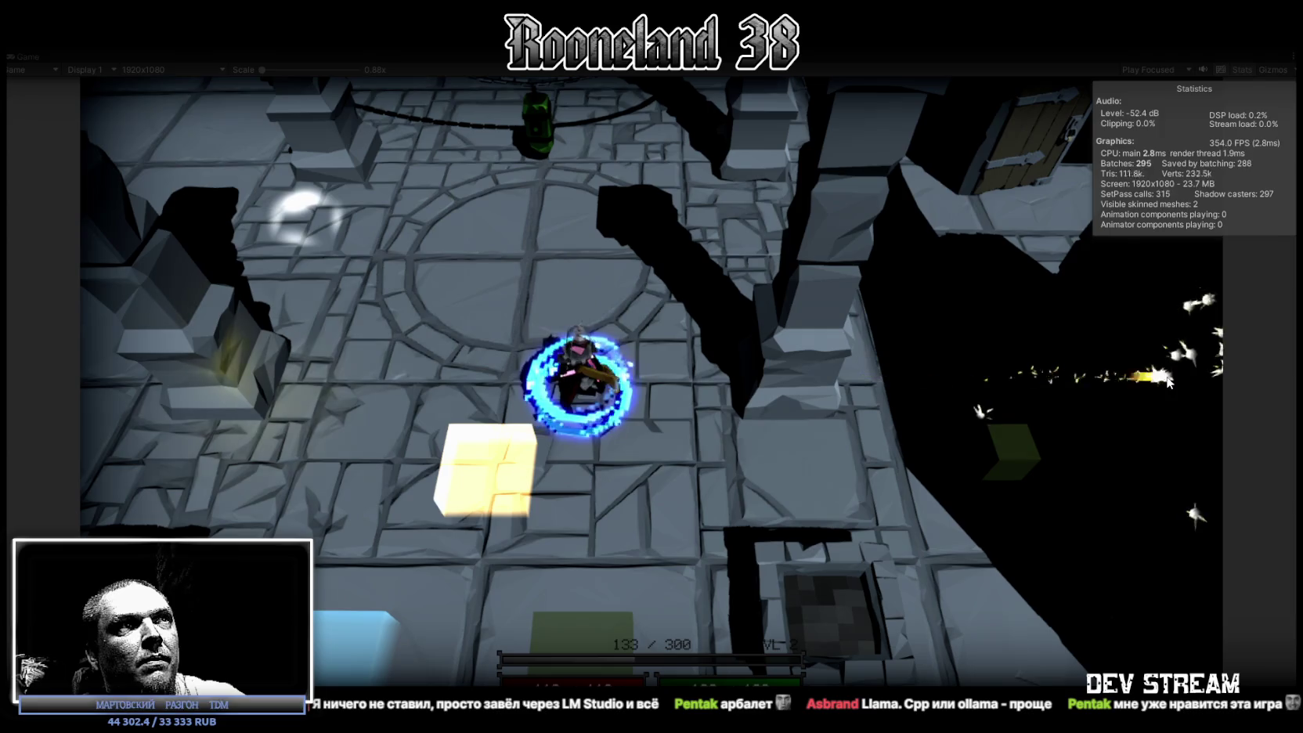
{"action": "left_click", "coordinate": [1167, 380]}
{"action": "key", "text": "s"}
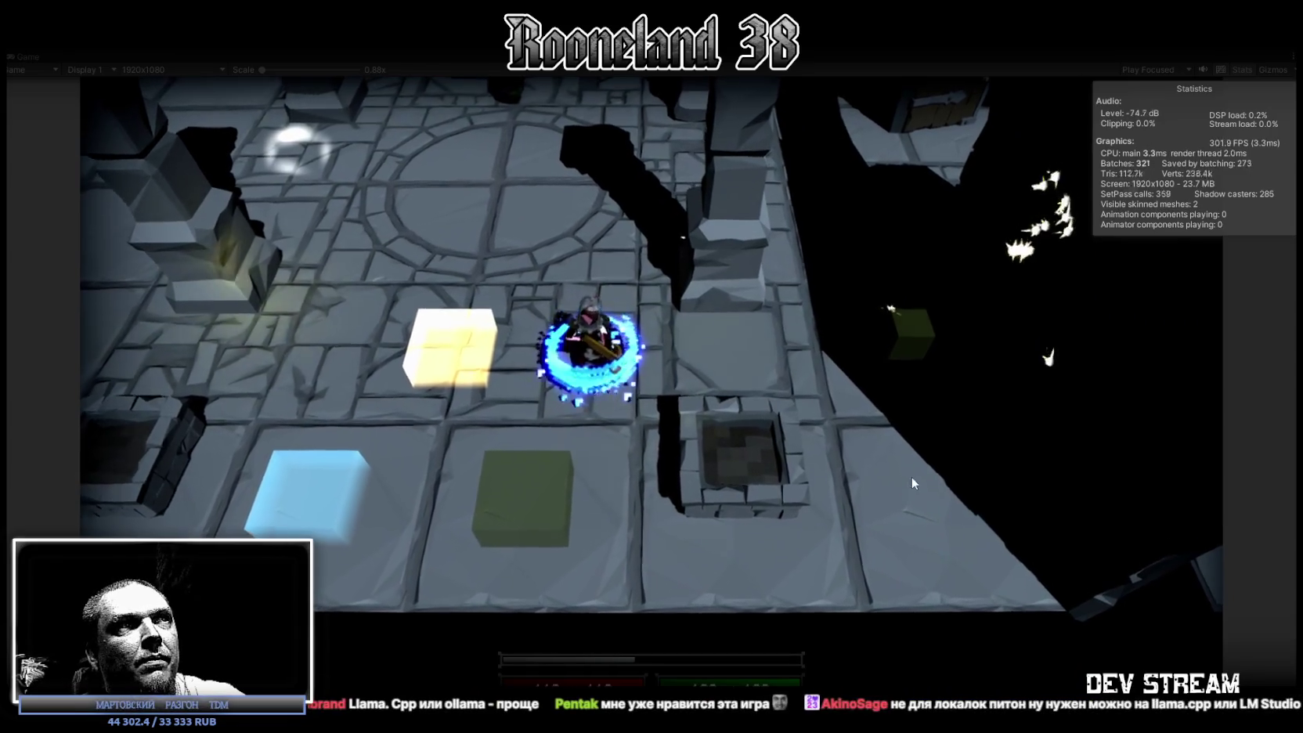
- Walk into the next room, attack the hanging green lantern twice, then stop the game
{"action": "key", "text": "w"}
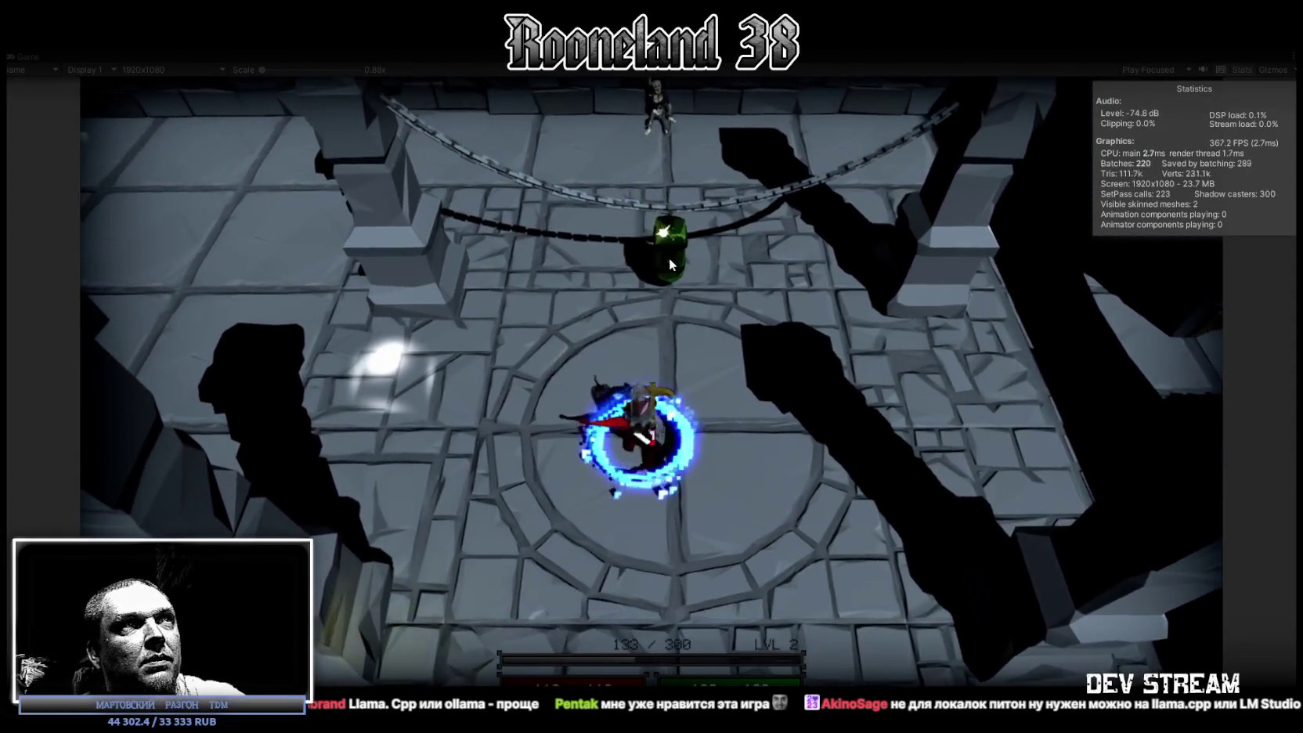
{"action": "left_click", "coordinate": [670, 260]}
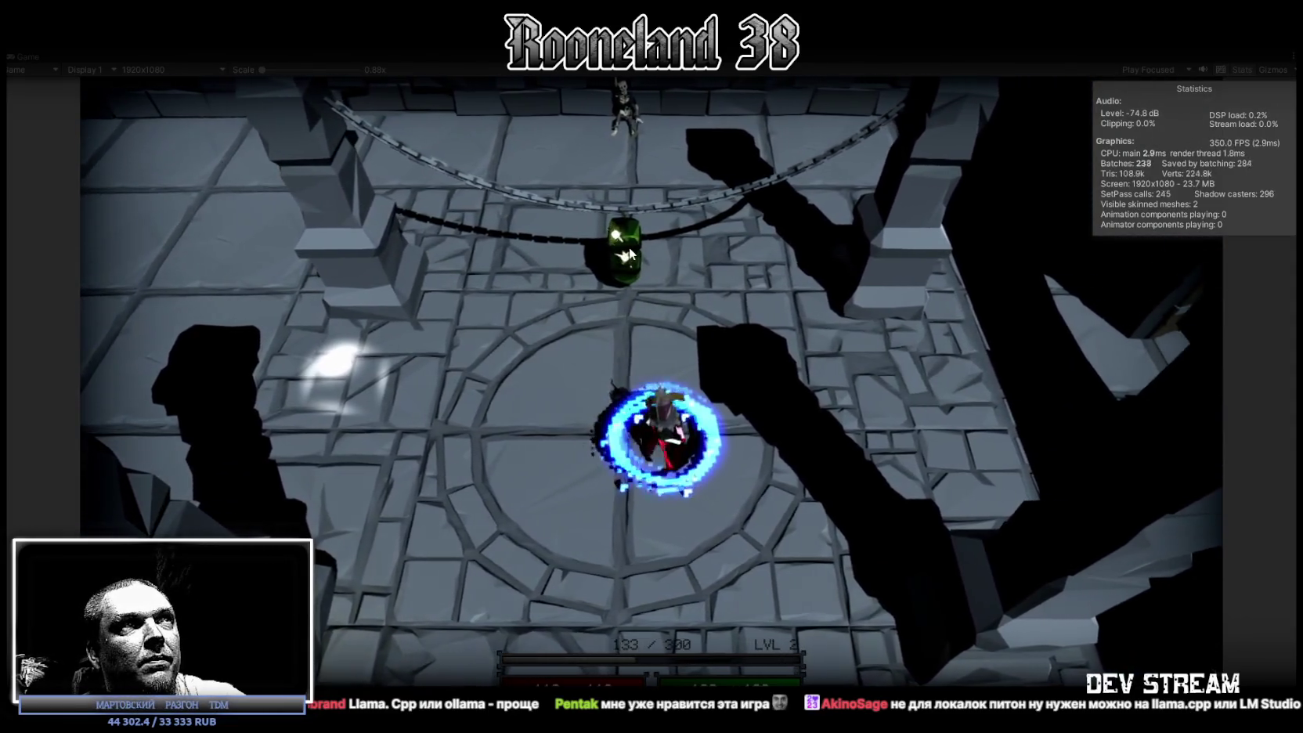
{"action": "left_click", "coordinate": [670, 263]}
{"action": "key", "text": "a"}
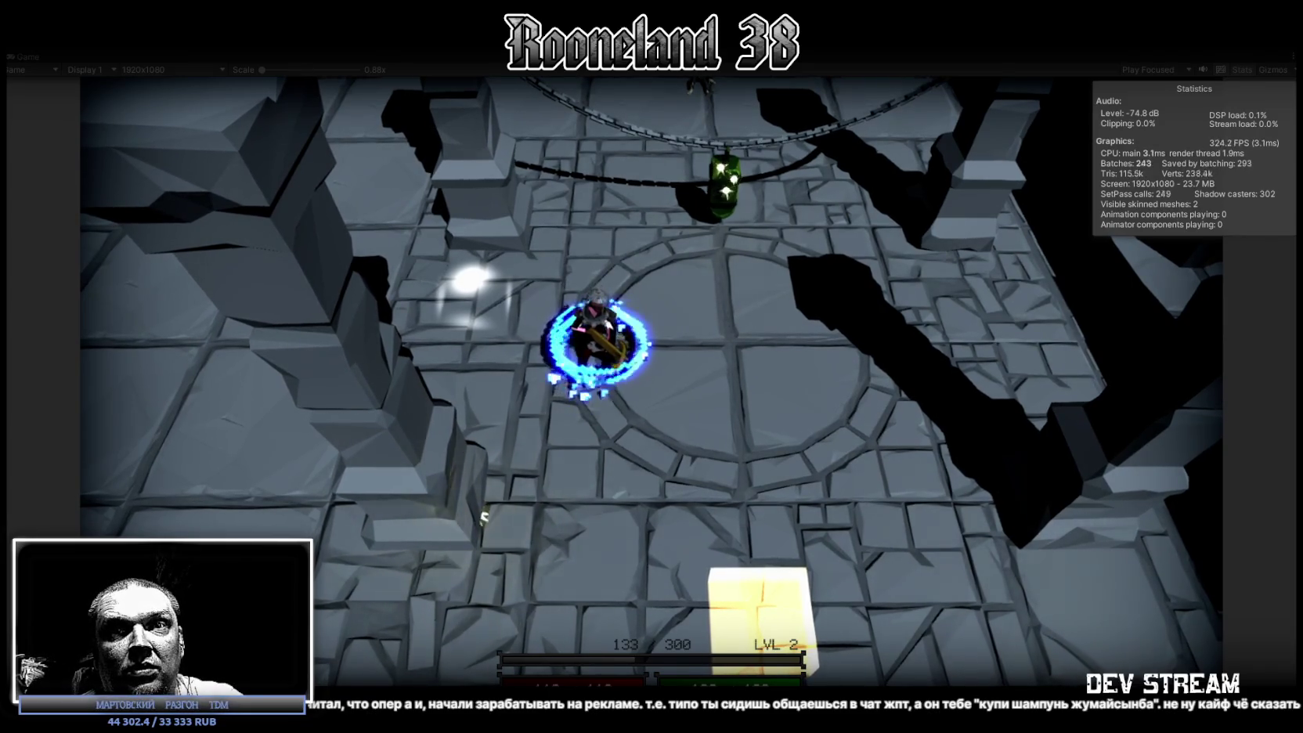
{"action": "scroll", "coordinate": [785, 369], "scroll_direction": "up", "scroll_amount": 2}
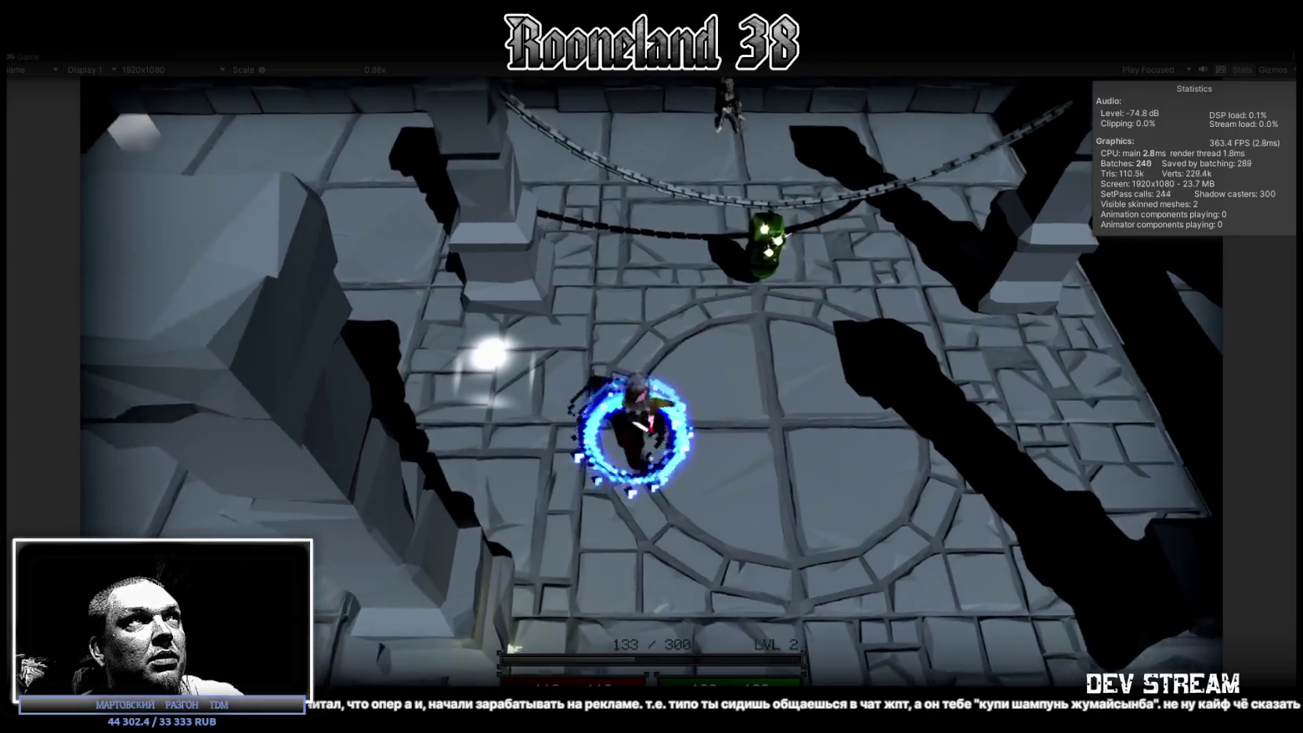
{"action": "key", "text": "ctrl+p"}
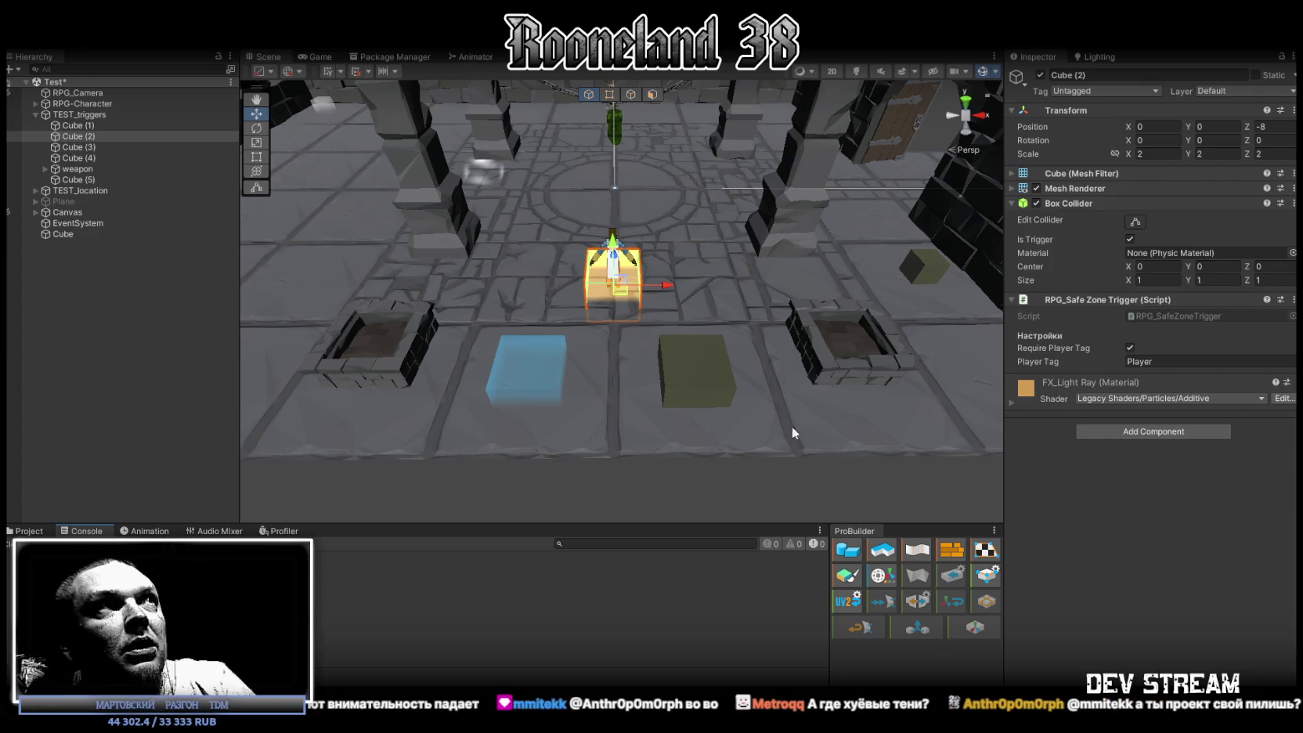
- Frame the safe-zone Cube (2) in the Scene view, toggling the lighting preview on and off
{"action": "left_click", "coordinate": [856, 71]}
{"action": "mouse_move", "coordinate": [783, 235]}
{"action": "right_mouse_down"}
{"action": "mouse_move", "coordinate": [808, 405]}
{"action": "mouse_move", "coordinate": [925, 413]}
{"action": "mouse_move", "coordinate": [940, 311]}
{"action": "mouse_move", "coordinate": [614, 251]}
{"action": "right_mouse_up"}
{"action": "key", "text": "f"}
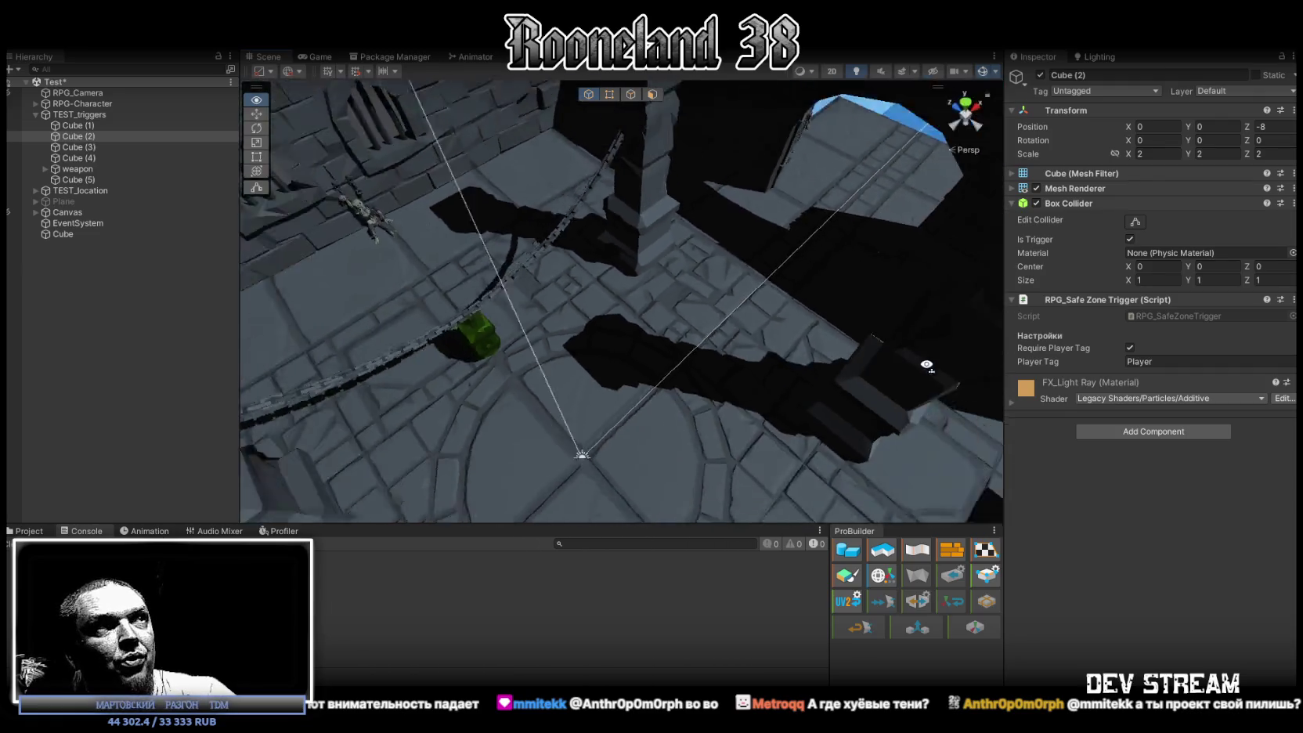
{"action": "left_click", "coordinate": [856, 71]}
{"action": "mouse_move", "coordinate": [859, 102]}
{"action": "right_mouse_down"}
{"action": "mouse_move", "coordinate": [964, 90]}
{"action": "mouse_move", "coordinate": [702, 264]}
{"action": "right_mouse_up"}
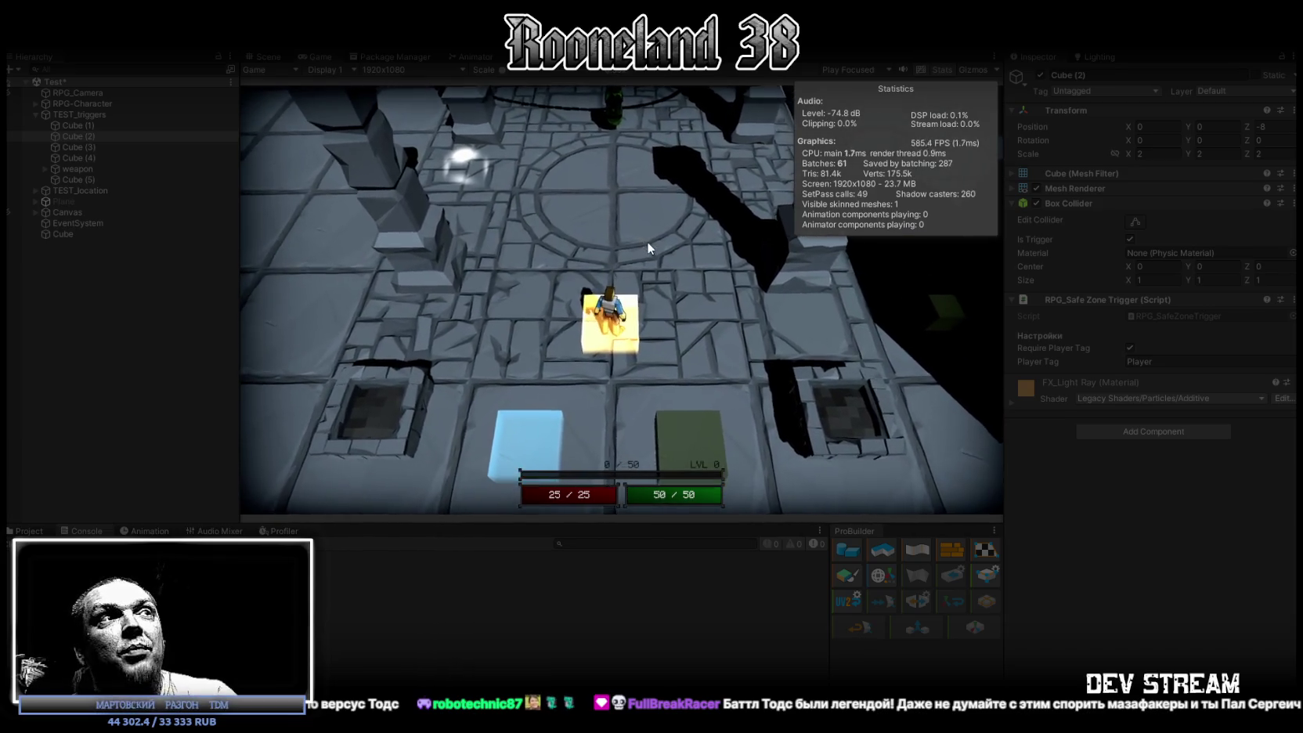
- Exit Play mode with Ctrl+P
{"action": "key", "text": "ctrl+p"}
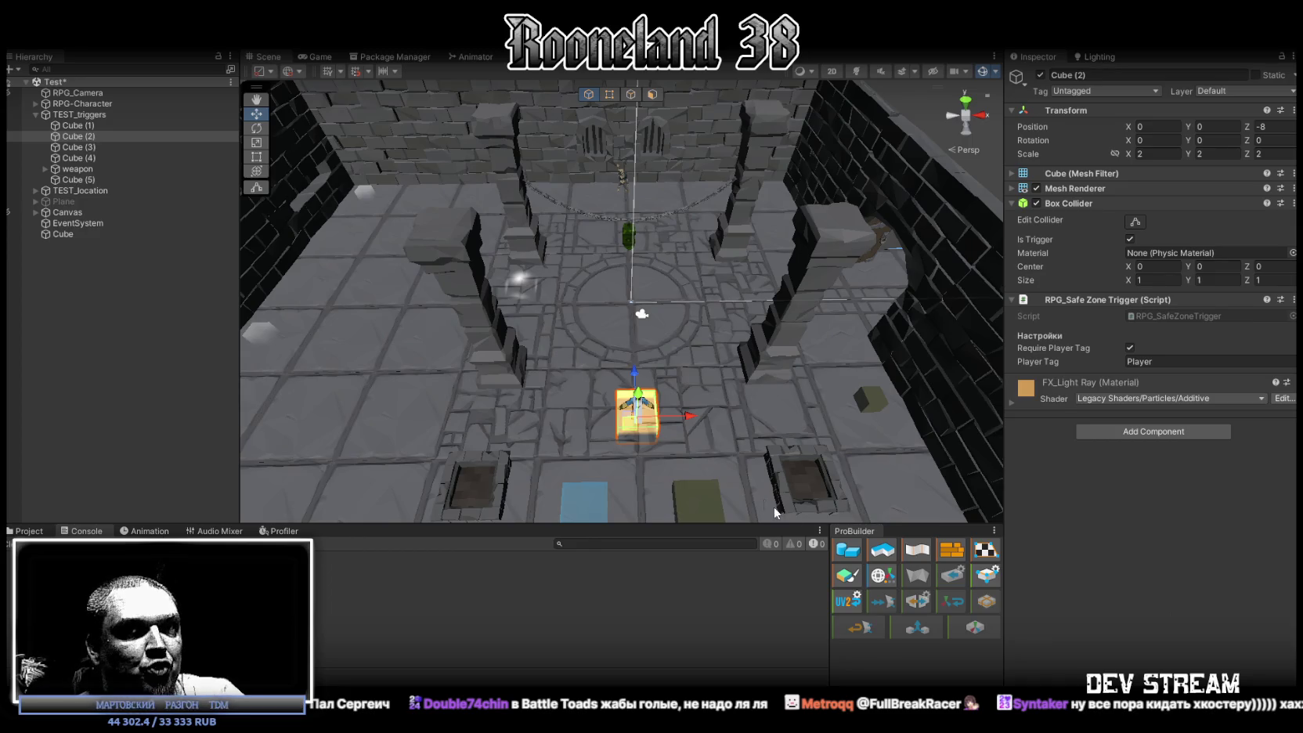
- Orbit the Scene view around the safe-zone cube Cube (2)
{"action": "mouse_move", "coordinate": [649, 305]}
{"action": "left_mouse_down", "text": "alt"}
{"action": "mouse_move", "coordinate": [619, 299]}
{"action": "mouse_move", "coordinate": [647, 279]}
{"action": "left_mouse_up", "text": "alt"}
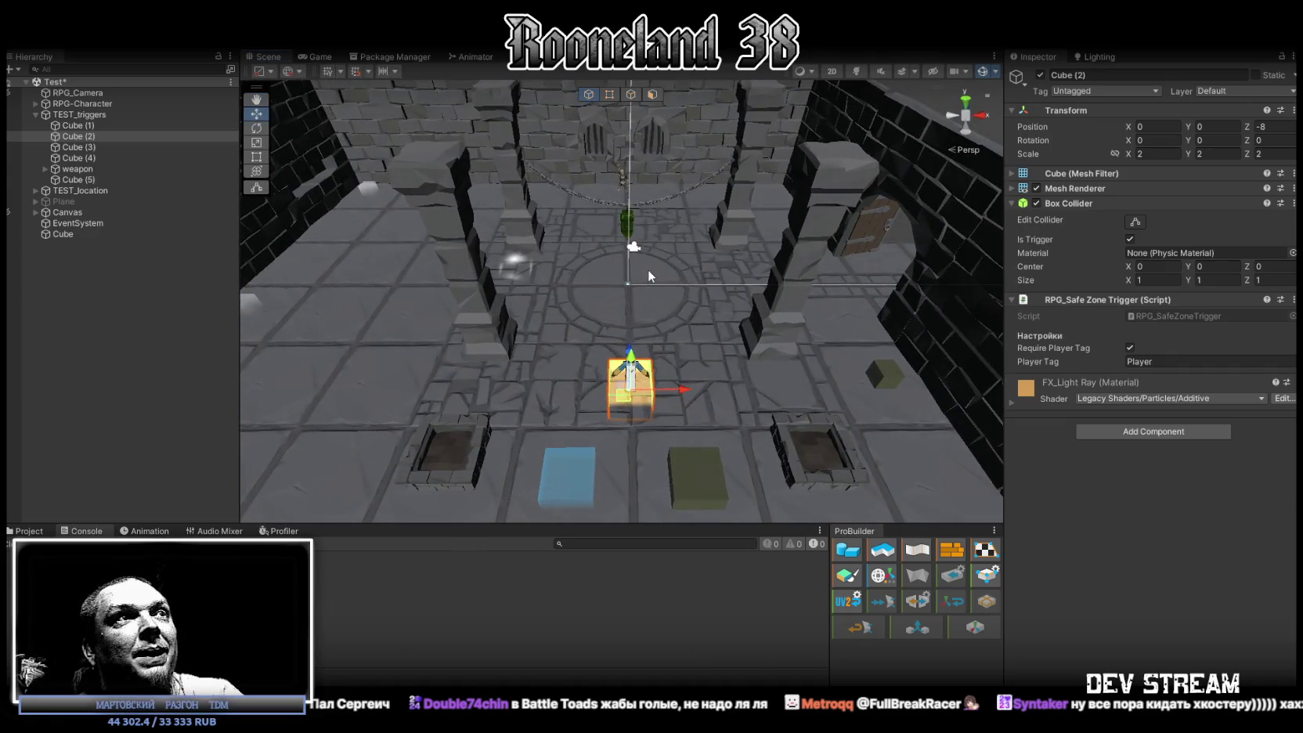
{"action": "left_click_drag", "start_coordinate": [600, 301], "coordinate": [584, 310], "text": "alt"}
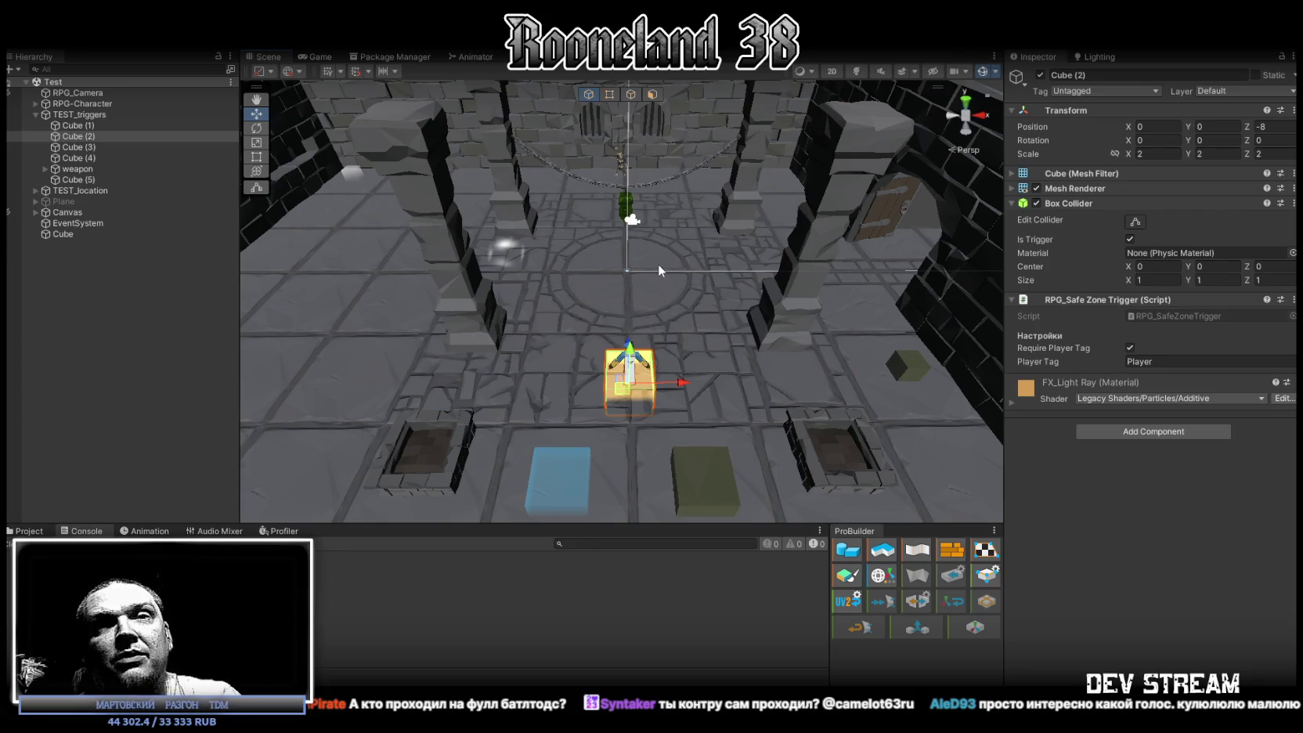
{"action": "right_click_drag", "start_coordinate": [641, 269], "coordinate": [591, 296]}
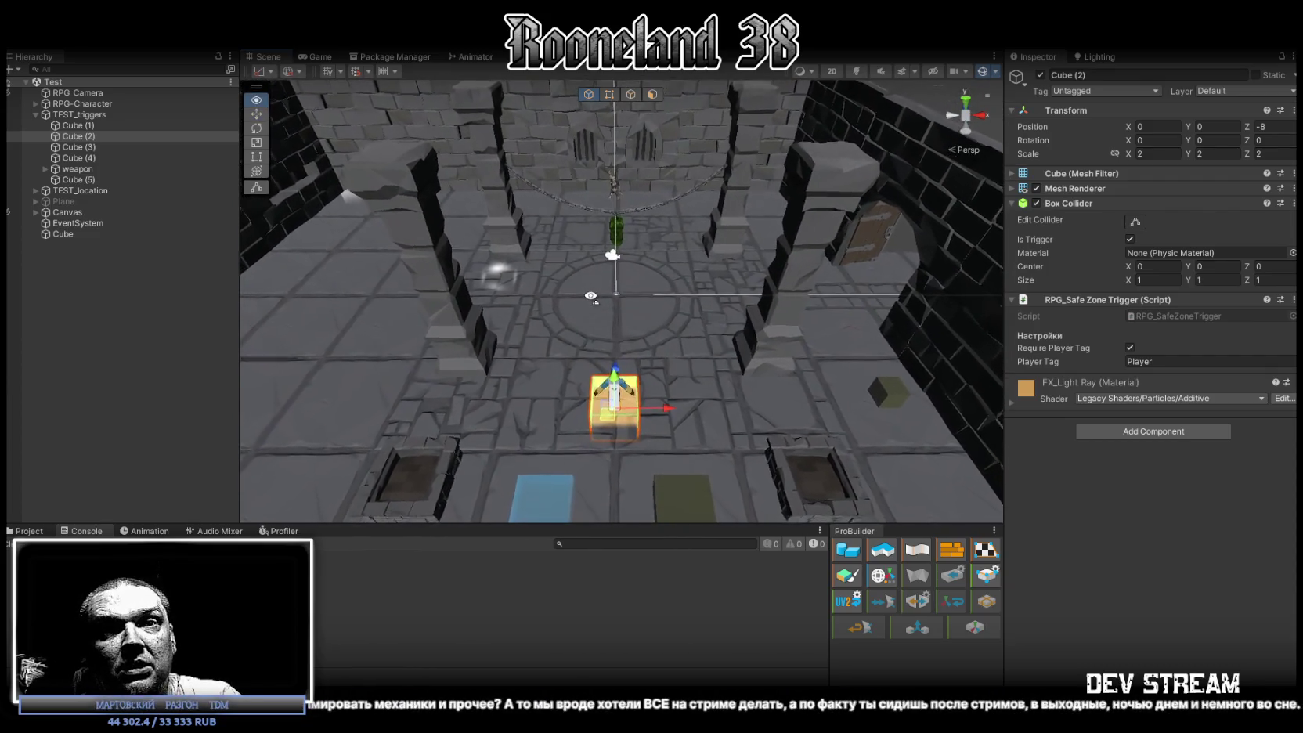
{"action": "right_click_drag", "start_coordinate": [590, 296], "coordinate": [589, 305]}
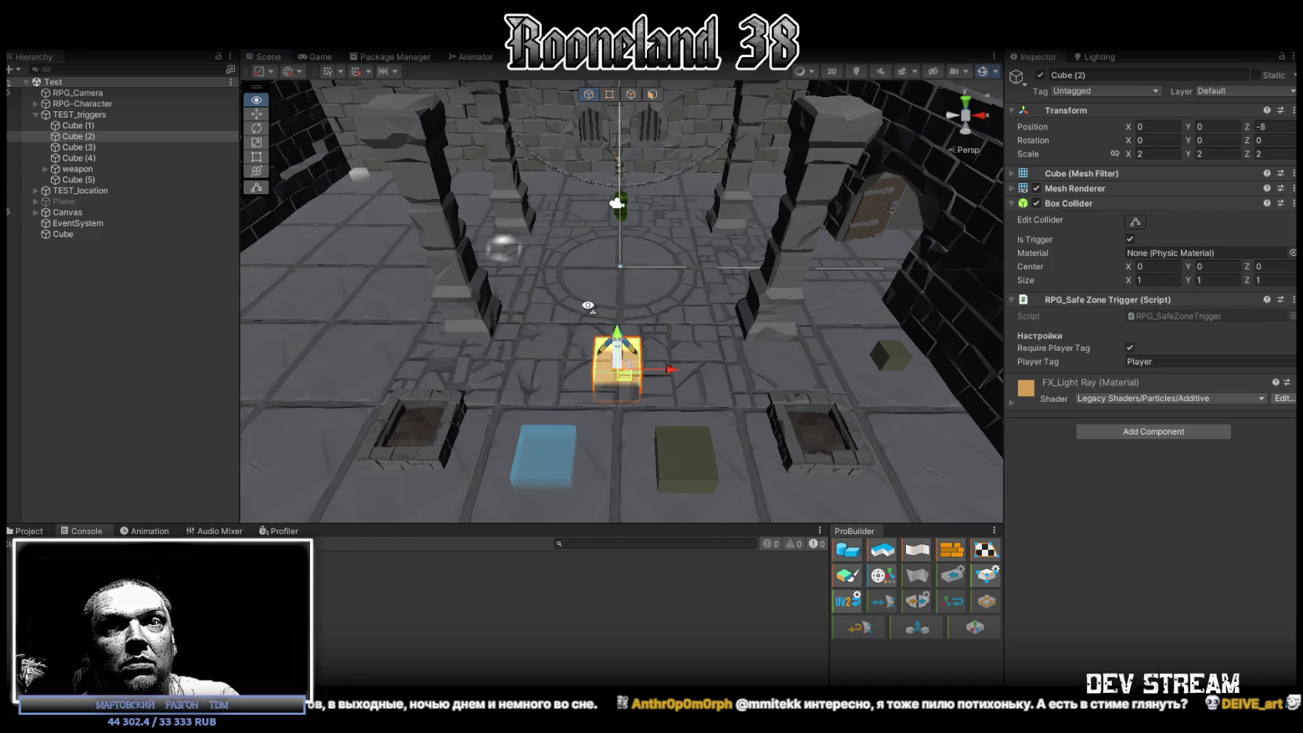
{"action": "right_click_drag", "start_coordinate": [588, 305], "coordinate": [591, 308]}
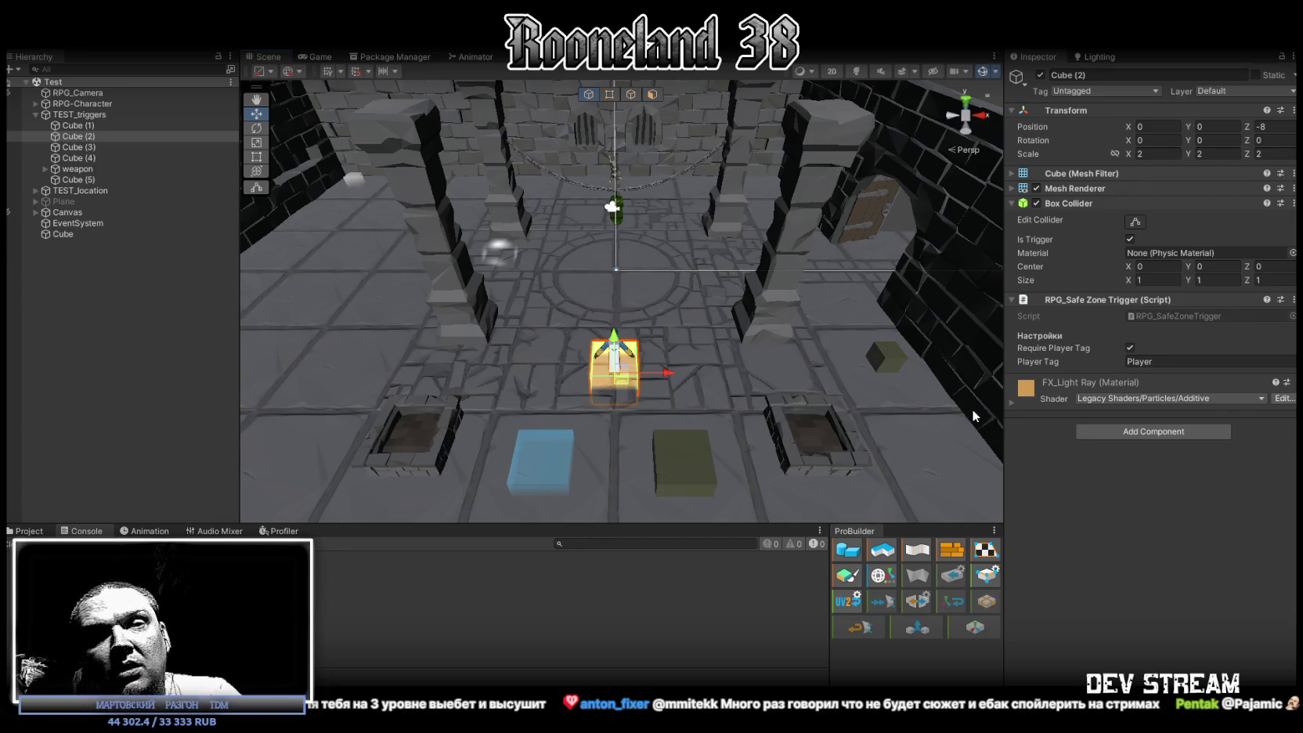
{"action": "right_click_drag", "start_coordinate": [696, 306], "coordinate": [695, 297]}
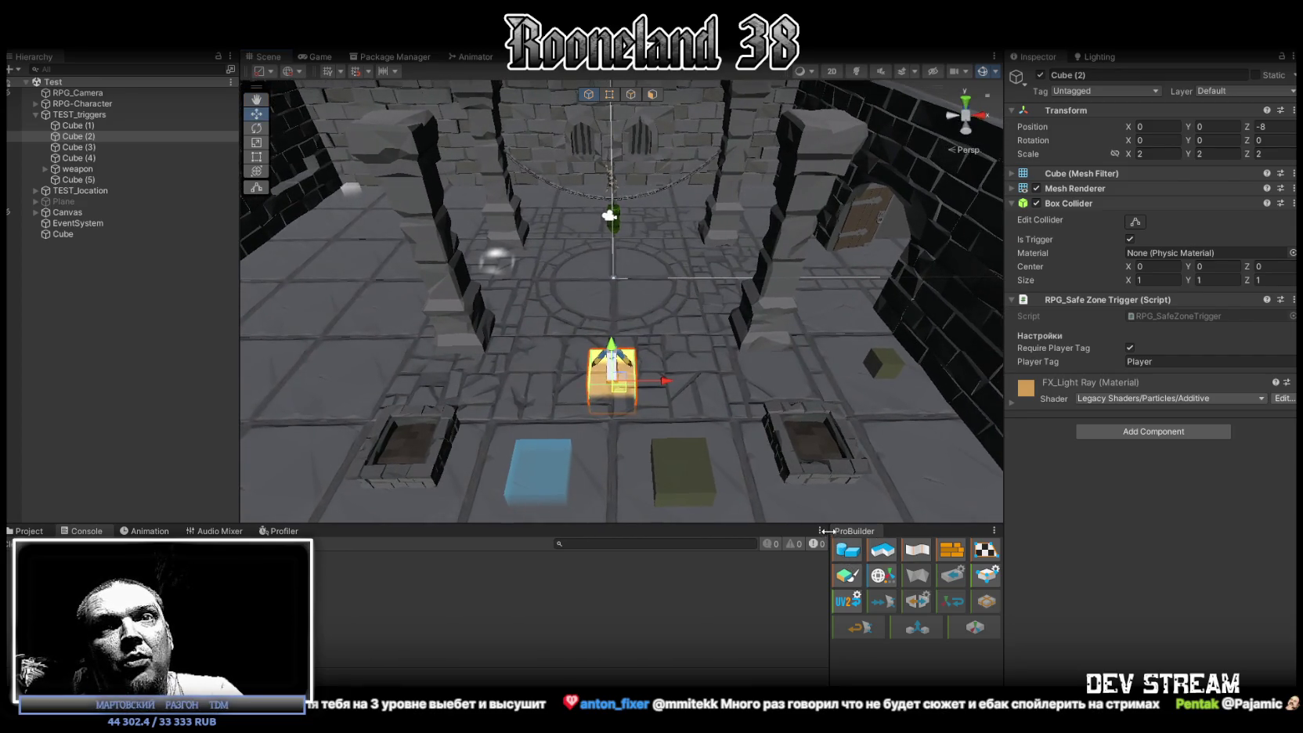
- Bring the browser with the LMArena AI image chat in front of the Unity editor
{"action": "mouse_move", "coordinate": [725, 416]}
{"action": "right_mouse_down"}
{"action": "mouse_move", "coordinate": [716, 405]}
{"action": "mouse_move", "coordinate": [716, 418]}
{"action": "right_mouse_up"}
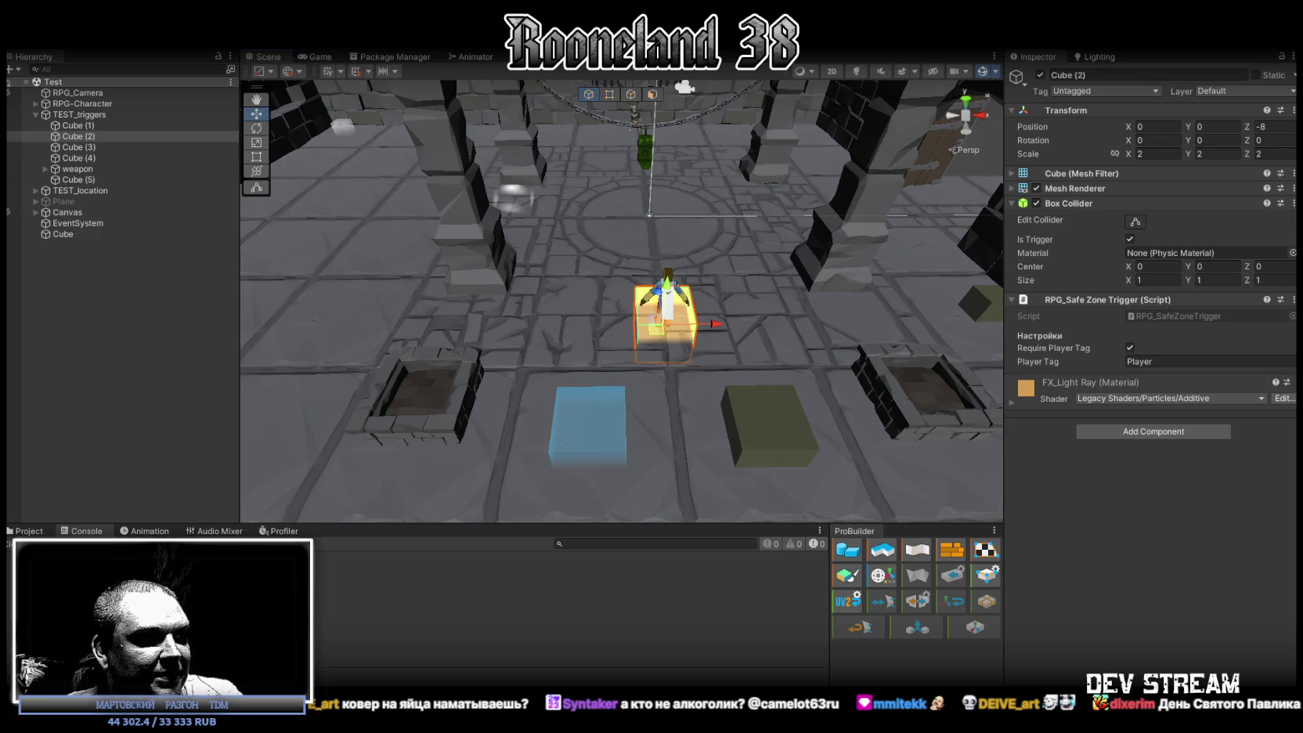
{"action": "left_click", "coordinate": [491, 601]}
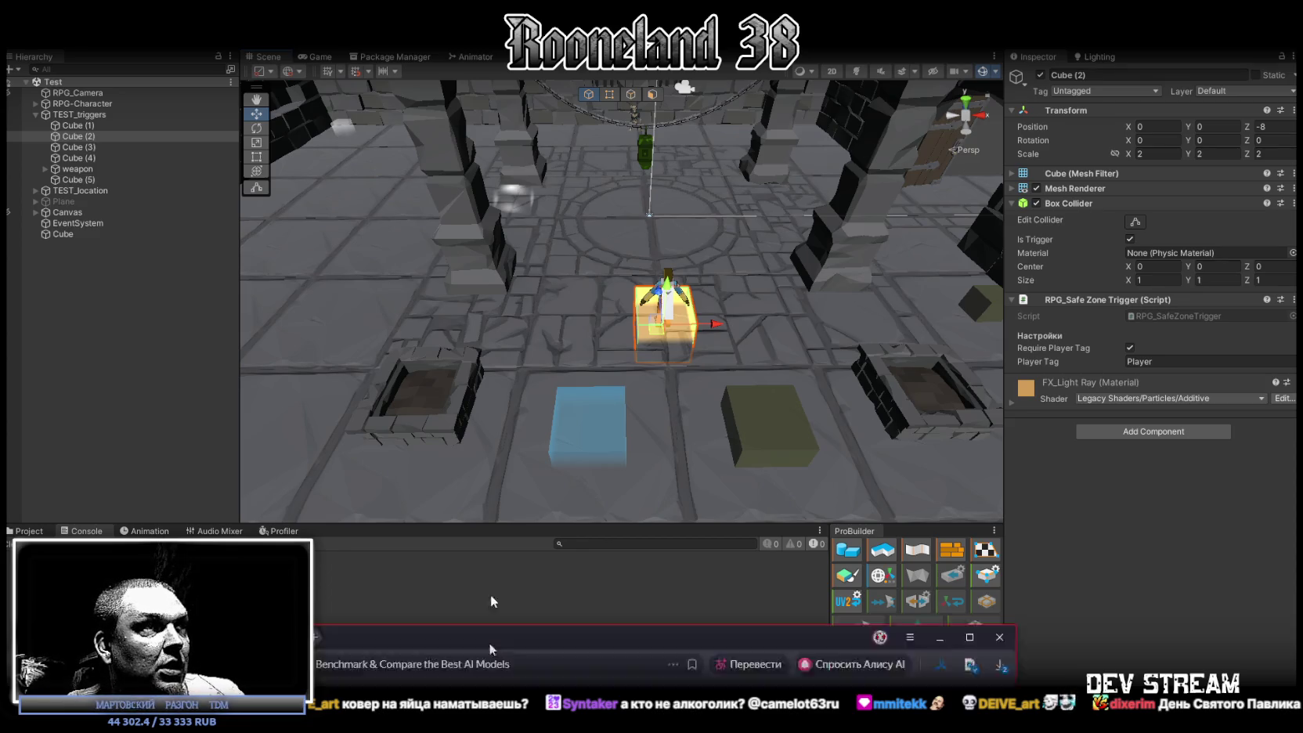
- Scroll through the generated 2048×2048 armor UV texture sheets, then switch back to Unity
{"action": "scroll", "coordinate": [738, 397], "scroll_direction": "down", "scroll_amount": 2}
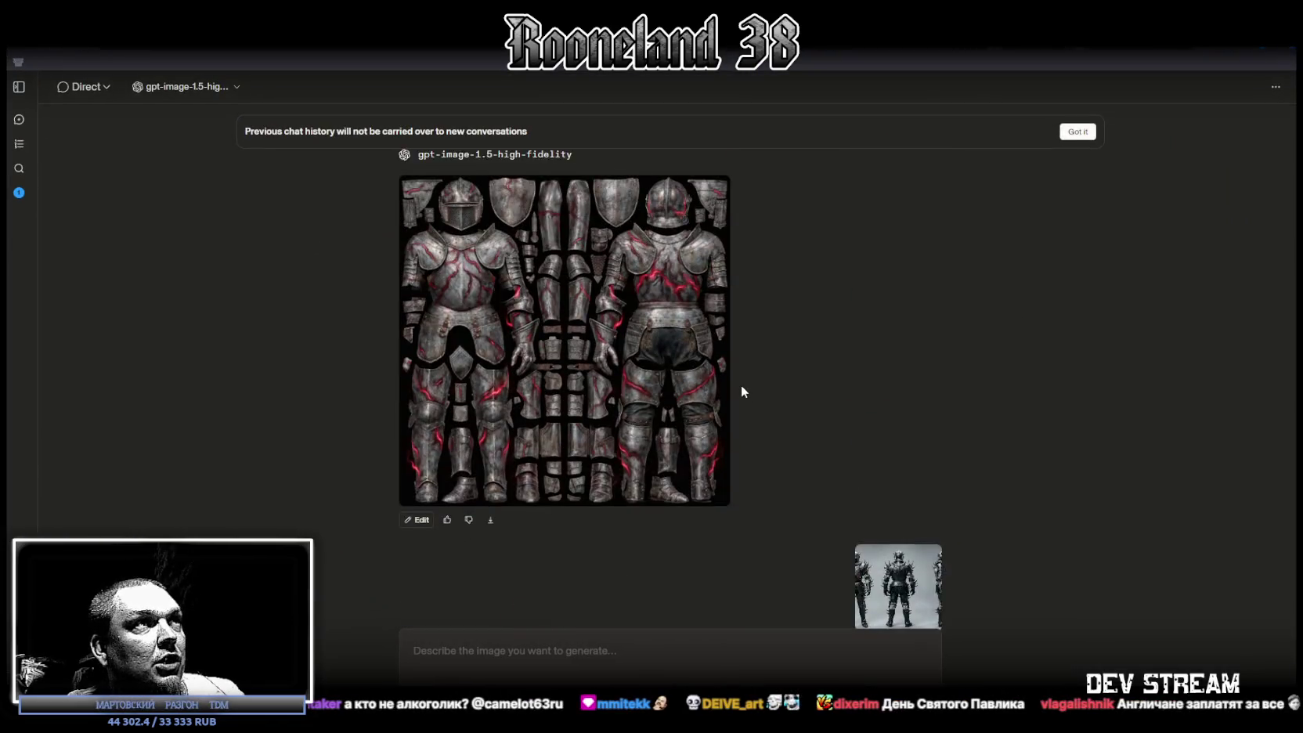
{"action": "scroll", "coordinate": [742, 391], "scroll_direction": "up", "scroll_amount": 1}
{"action": "scroll", "coordinate": [518, 335], "scroll_direction": "down", "scroll_amount": 1}
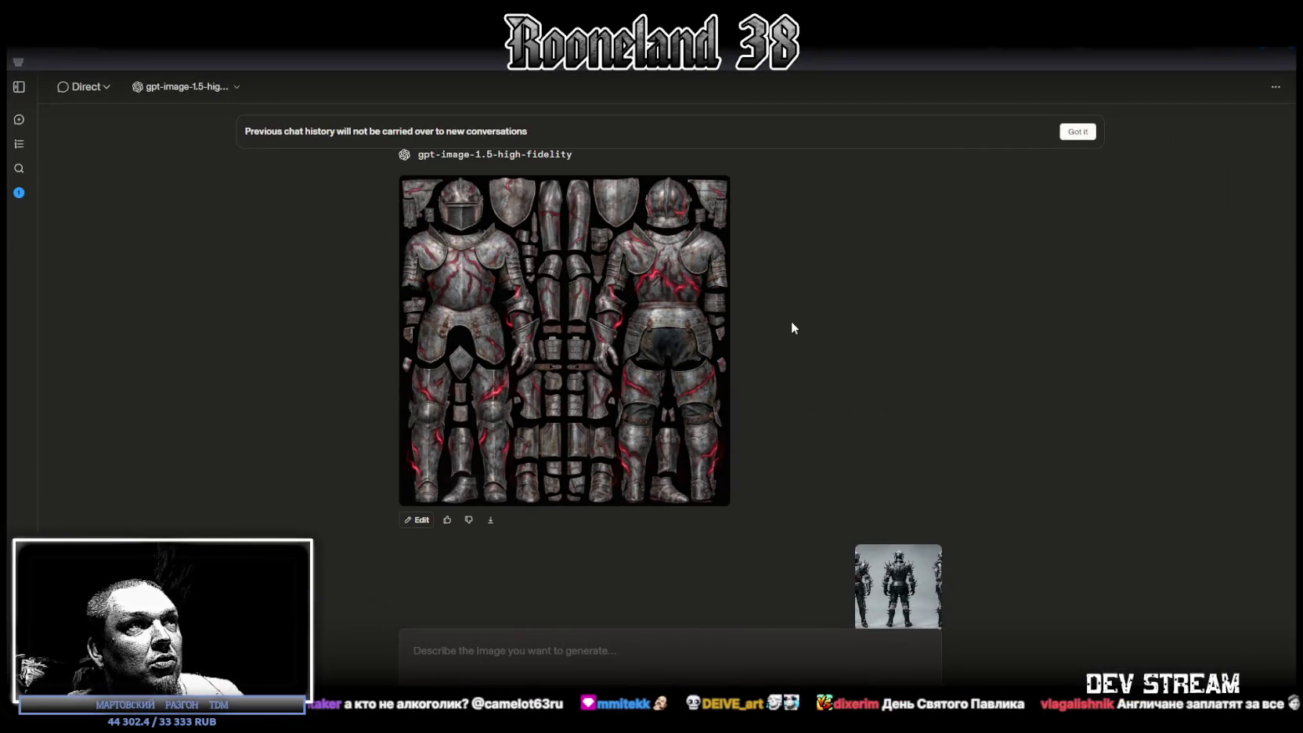
{"action": "scroll", "coordinate": [631, 337], "scroll_direction": "down", "scroll_amount": 1}
{"action": "scroll", "coordinate": [647, 351], "scroll_direction": "up", "scroll_amount": 2}
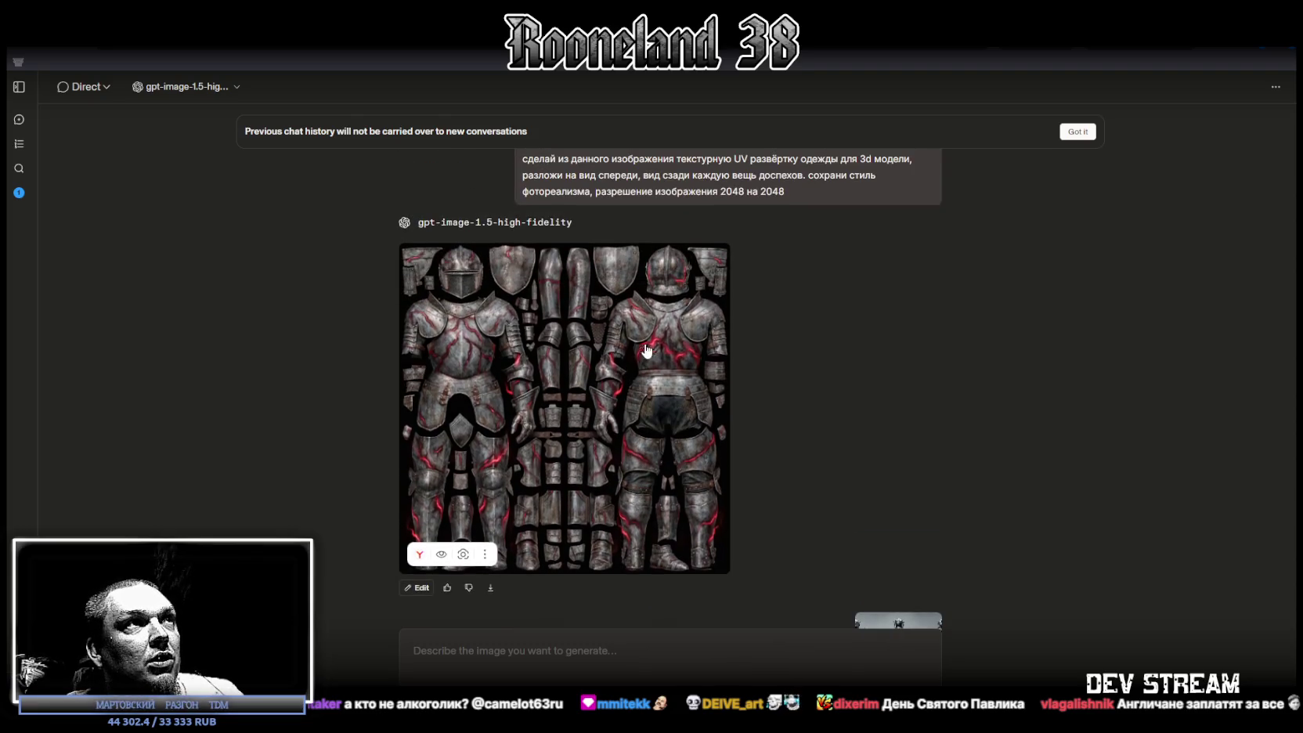
{"action": "scroll", "coordinate": [650, 345], "scroll_direction": "down", "scroll_amount": 5}
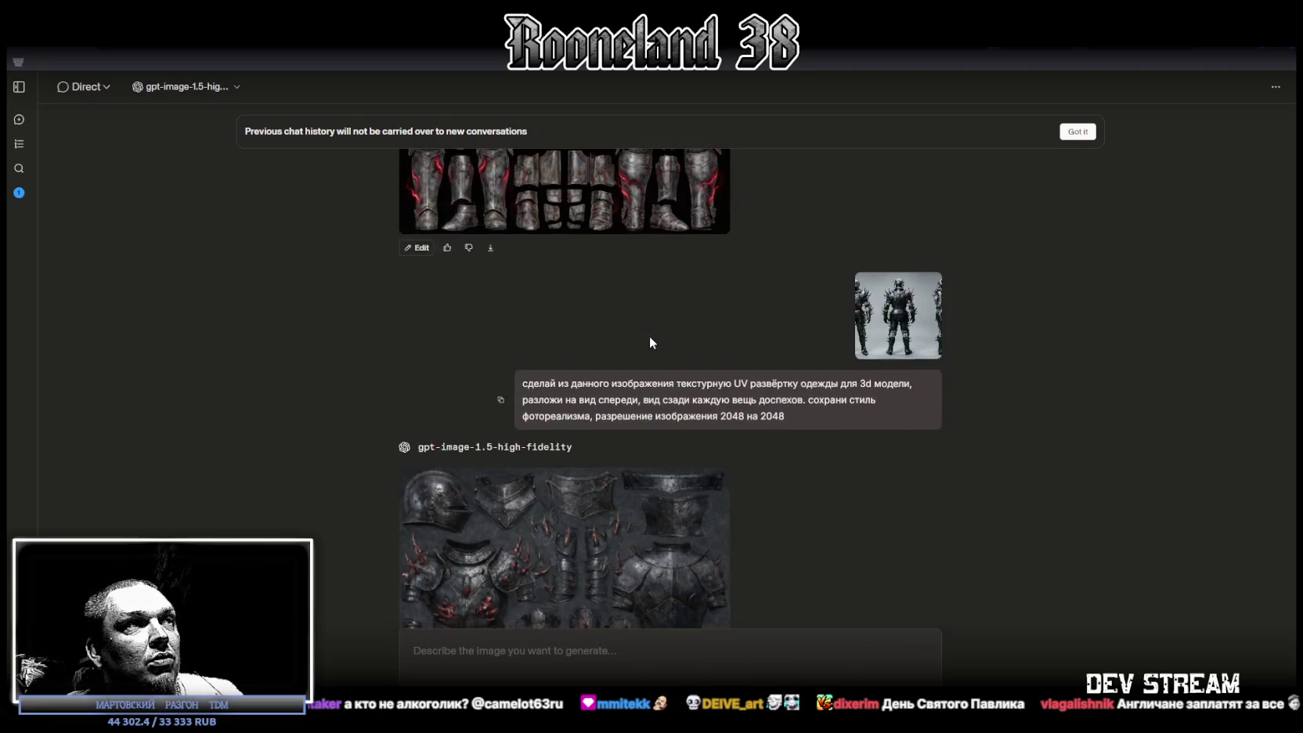
{"action": "scroll", "coordinate": [650, 342], "scroll_direction": "down", "scroll_amount": 3}
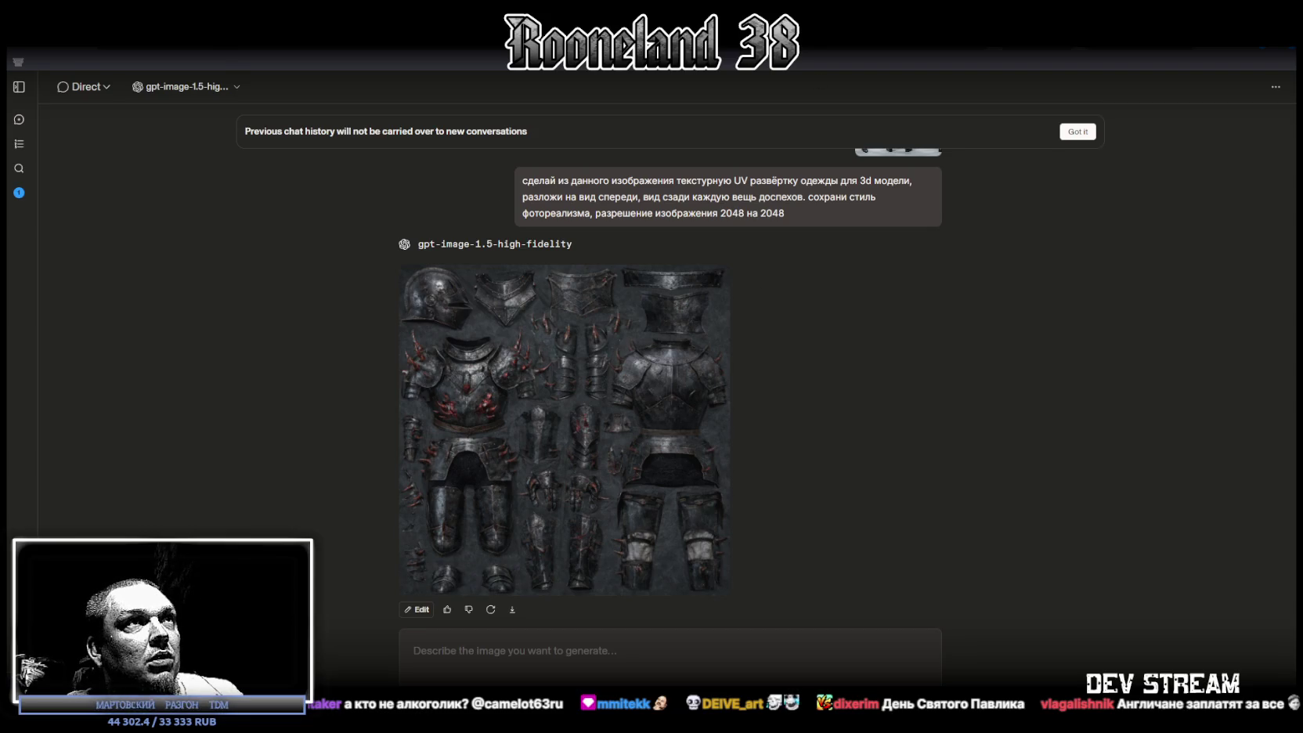
{"action": "key", "text": "alt+Tab"}
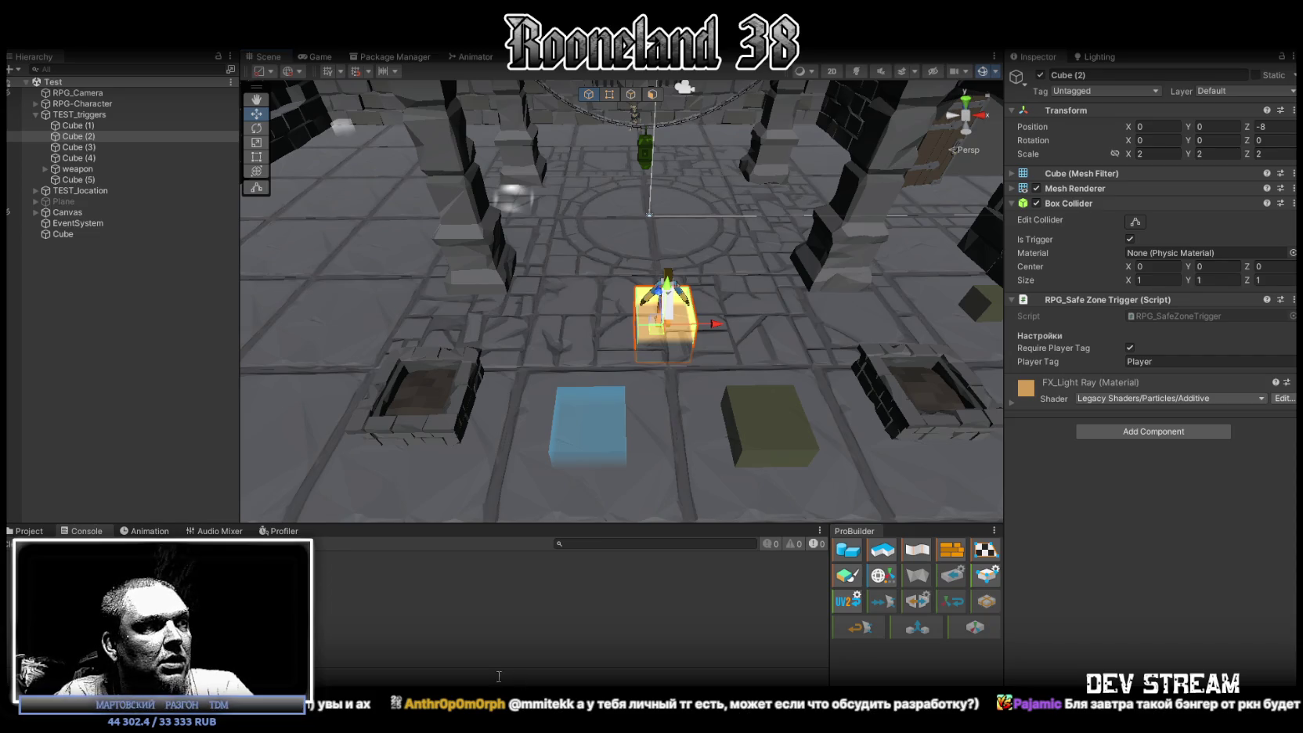
- Switch from Unity to the LMArena chat showing the generated armor UV sheet
{"action": "key", "text": "alt+Tab"}
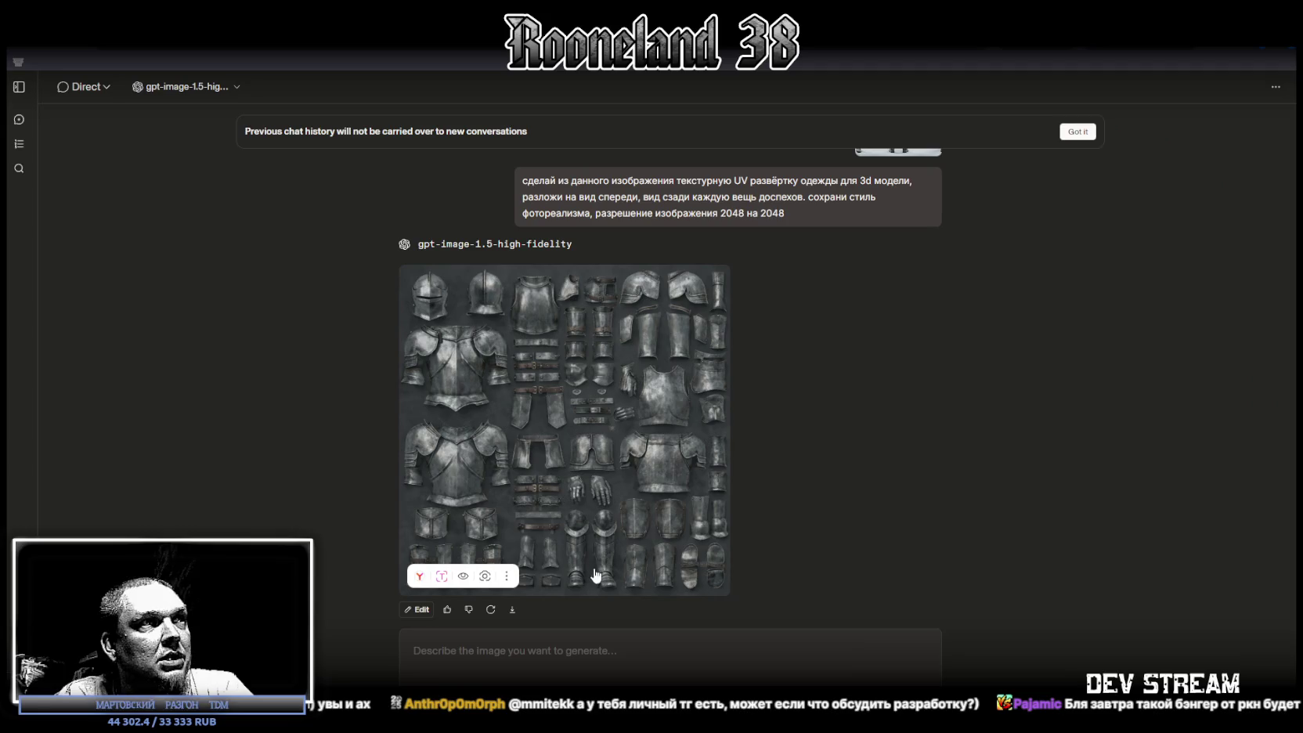
- Scroll between the grey armor UV sheet and the earlier rusty armor image, then return to Unity
{"action": "scroll", "coordinate": [560, 376], "scroll_direction": "up", "scroll_amount": 5}
{"action": "scroll", "coordinate": [566, 406], "scroll_direction": "down", "scroll_amount": 2}
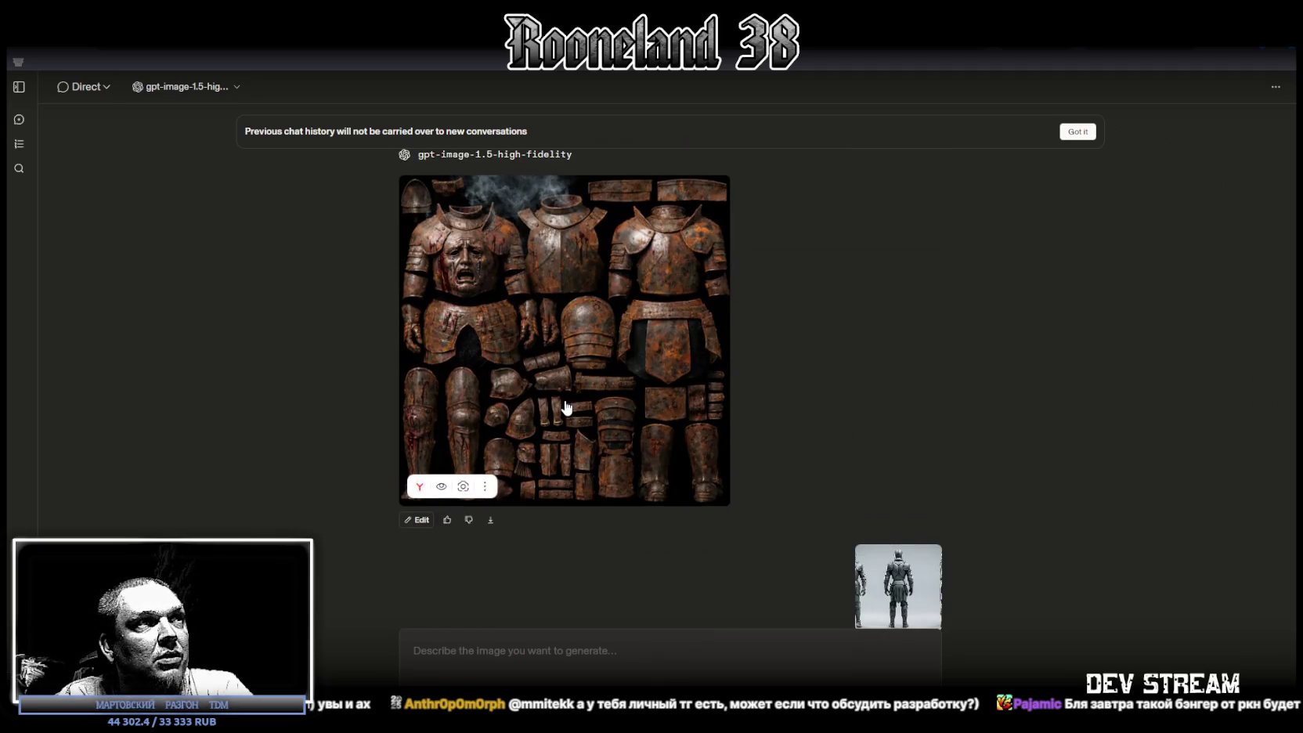
{"action": "scroll", "coordinate": [705, 400], "scroll_direction": "up", "scroll_amount": 5}
{"action": "scroll", "coordinate": [695, 387], "scroll_direction": "up", "scroll_amount": 3}
{"action": "scroll", "coordinate": [656, 387], "scroll_direction": "down", "scroll_amount": 2}
{"action": "scroll", "coordinate": [656, 387], "scroll_direction": "down", "scroll_amount": 5}
{"action": "scroll", "coordinate": [654, 400], "scroll_direction": "down", "scroll_amount": 3}
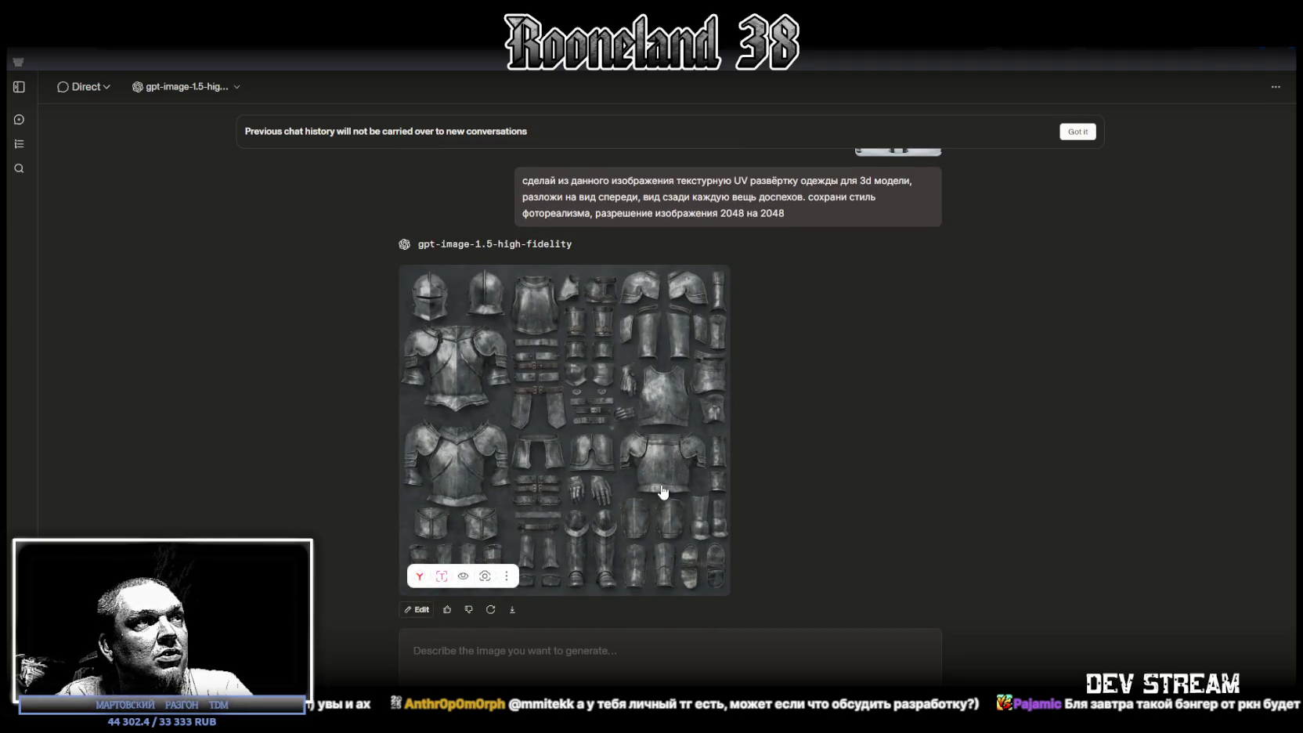
{"action": "key", "text": "alt+Tab"}
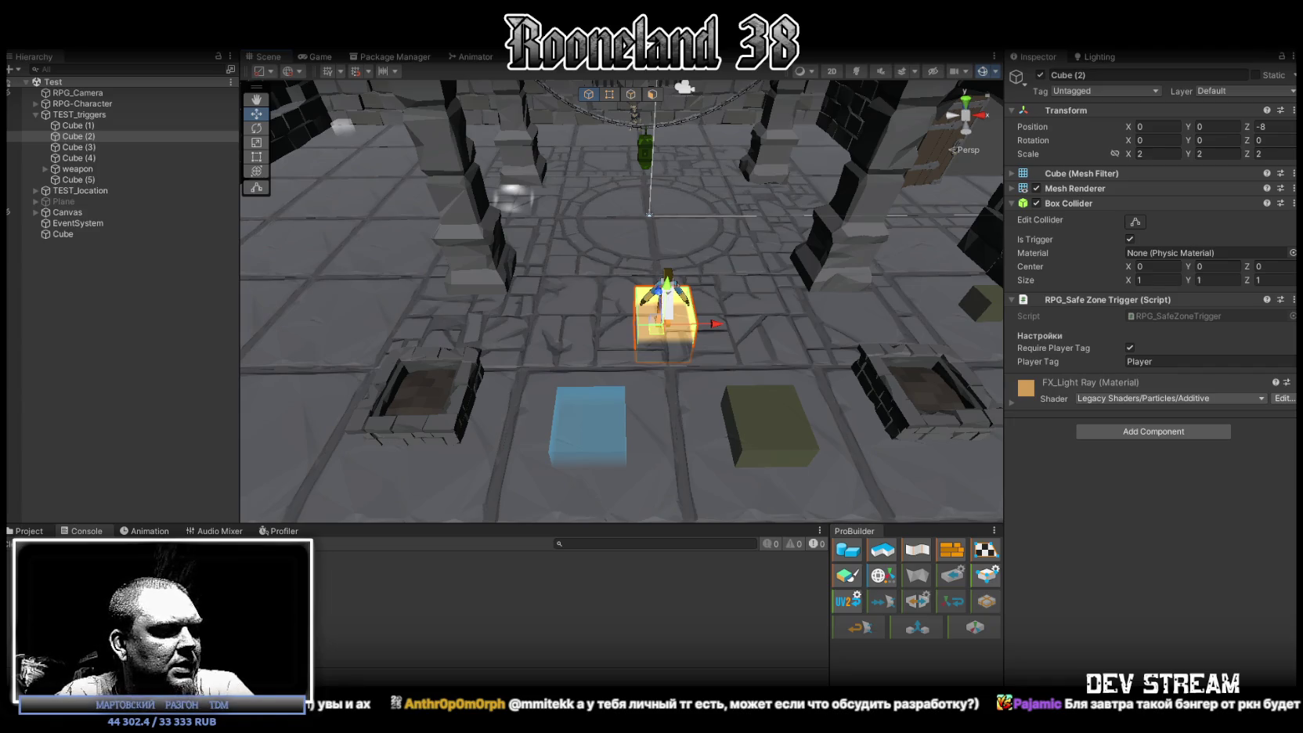
- Show the PRG_P_1 texture's import settings from Models > Player, then reveal the desktop
{"action": "left_click", "coordinate": [36, 531]}
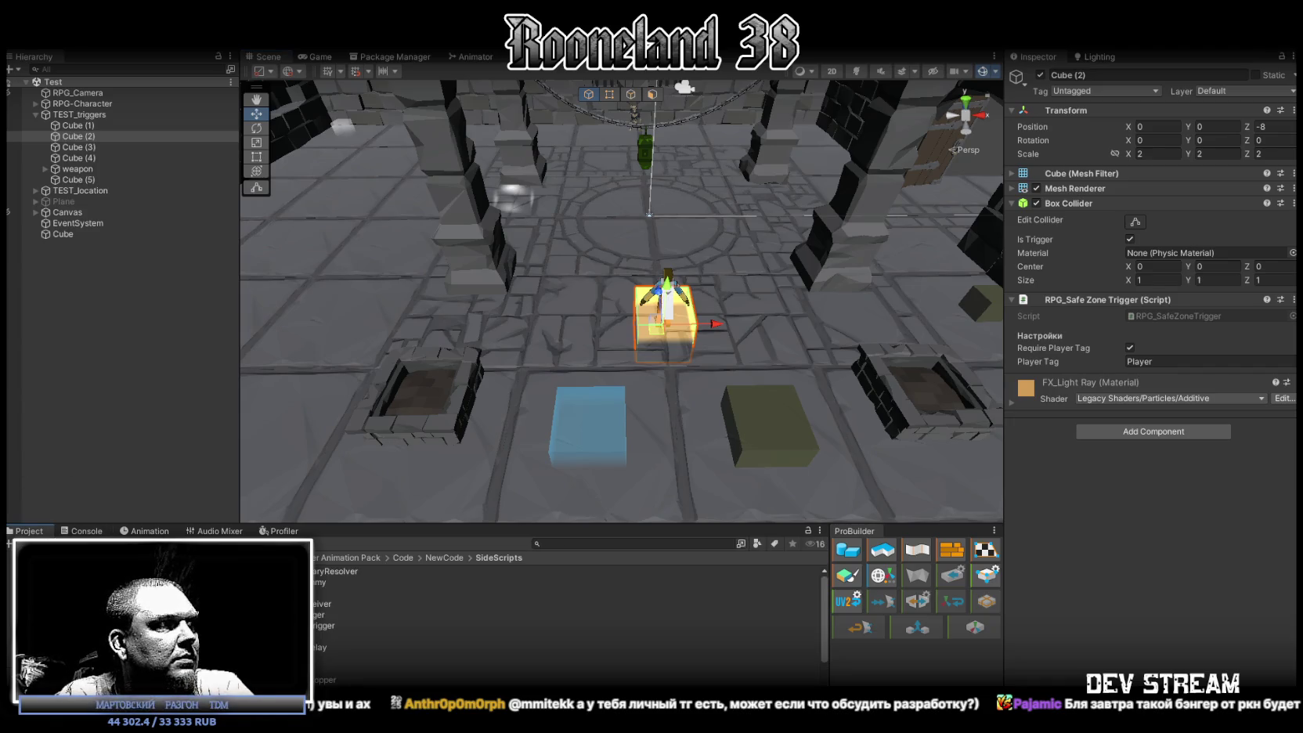
{"action": "left_click", "coordinate": [470, 581]}
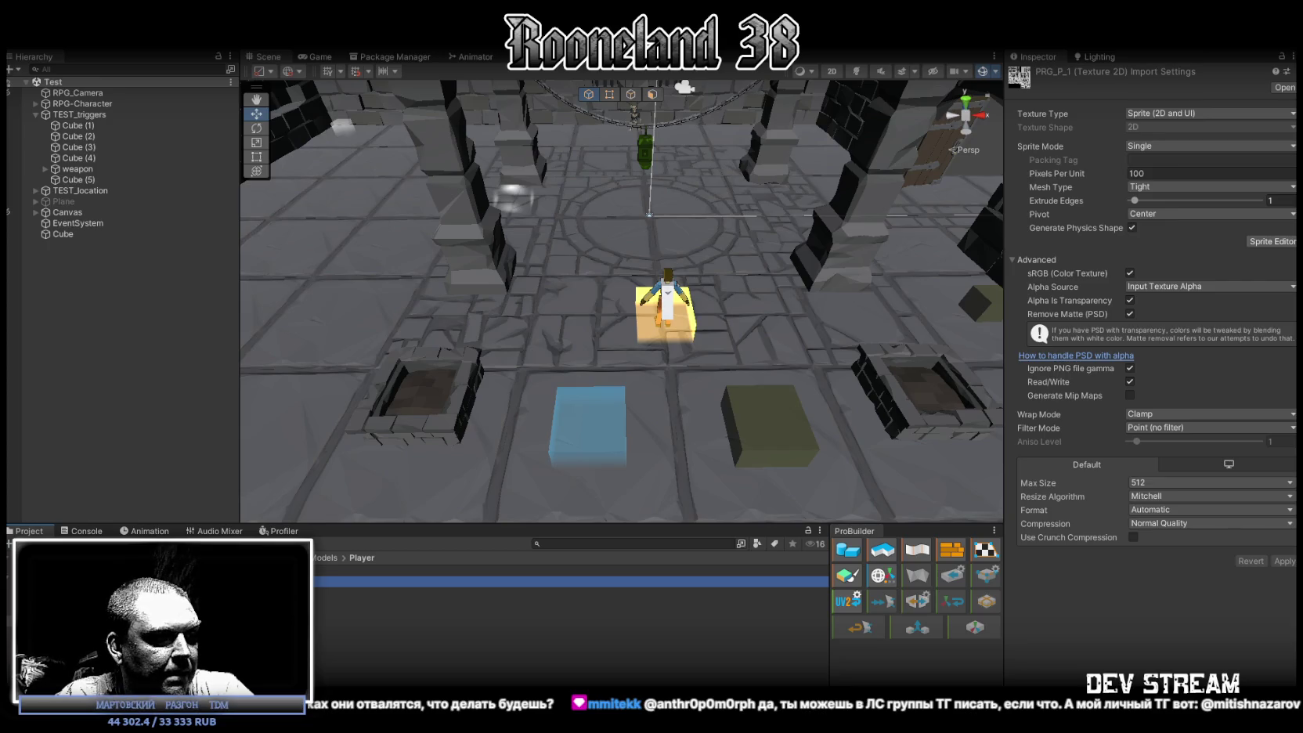
{"action": "key", "text": "super+d"}
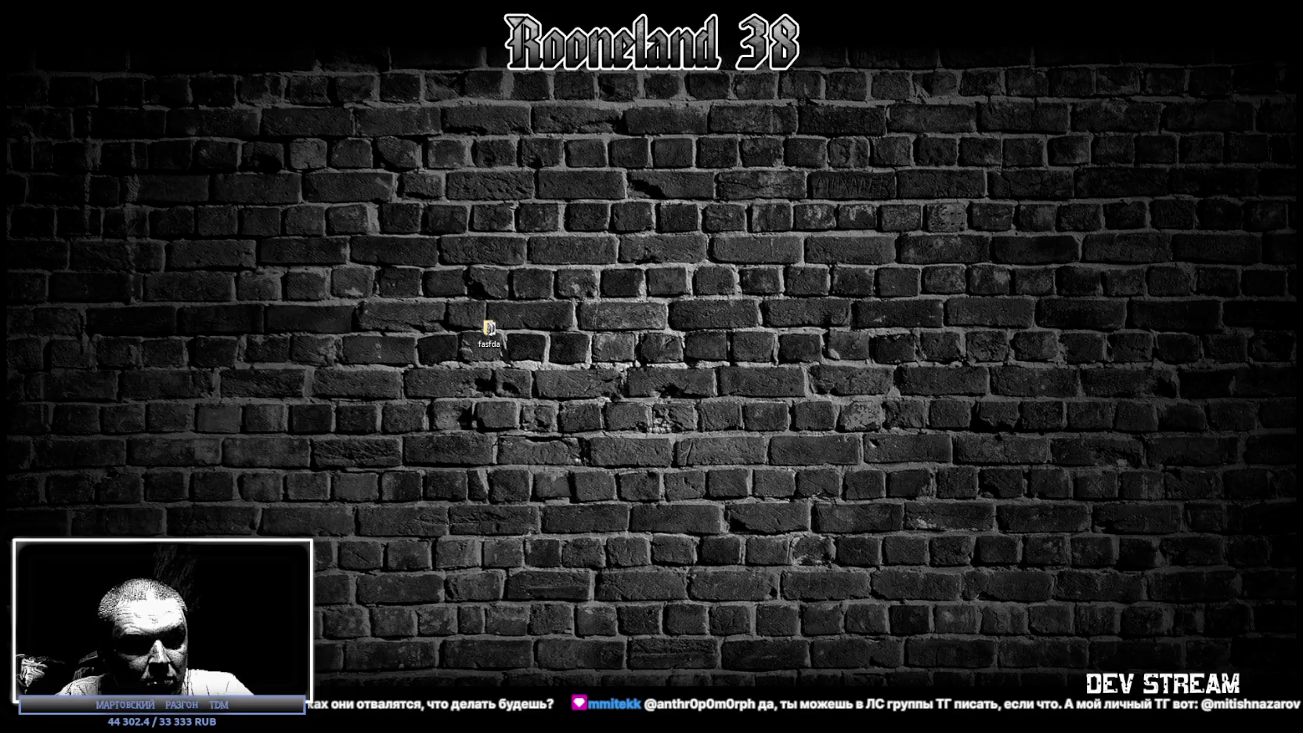
- Restore the Unity editor with the PRG_P_1 import settings still displayed
{"action": "key", "text": "super+d"}
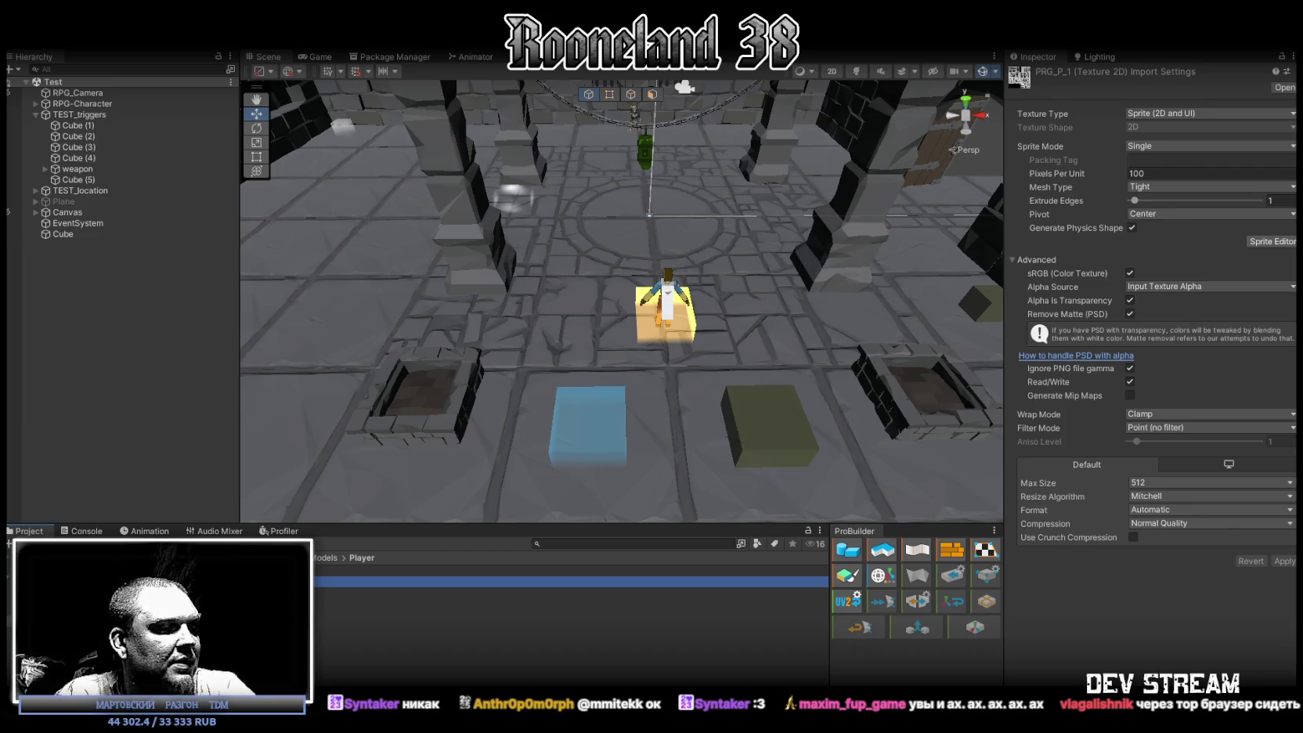
- Switch from Unity's PRG_P_1 import settings over to the frog-man model in Blockbench
{"action": "key", "text": "alt+Tab"}
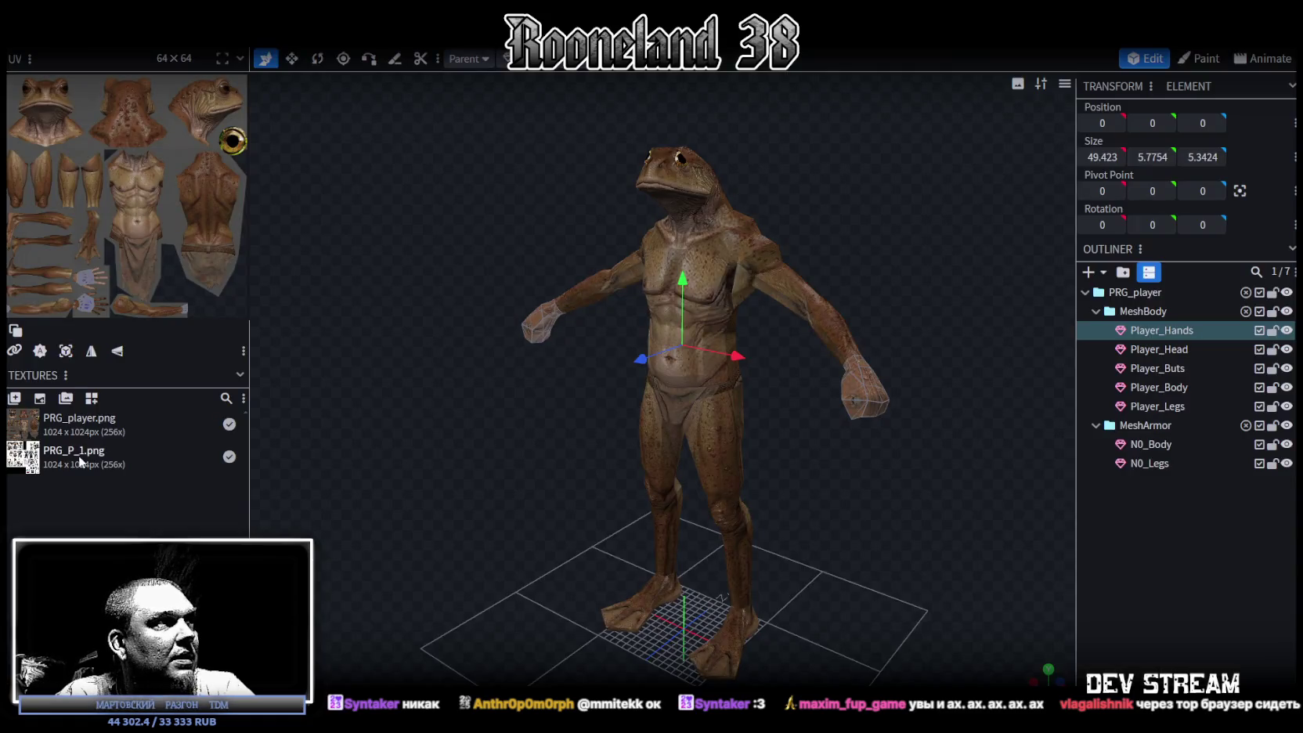
- Save the frog-man model as RPGchars.bbmodel from a front view
{"action": "right_click", "coordinate": [79, 455]}
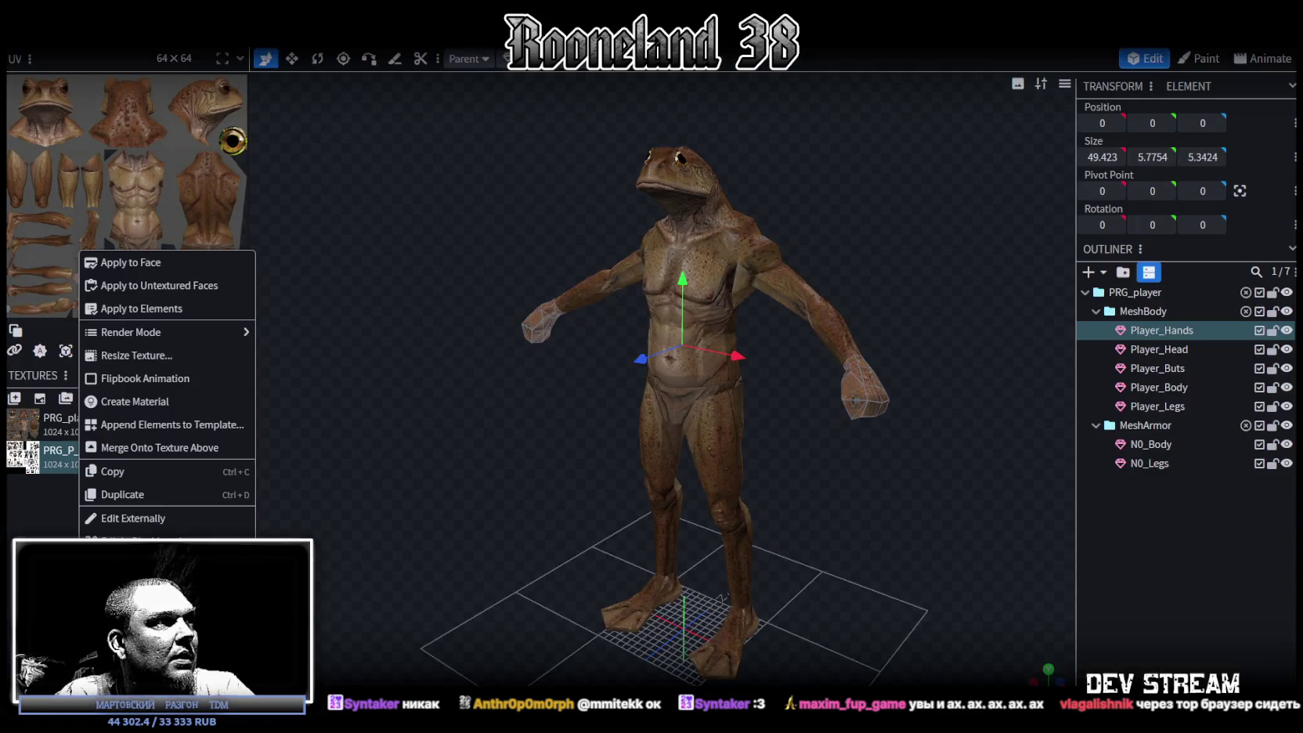
{"action": "key", "text": "Escape"}
{"action": "mouse_move", "coordinate": [500, 401]}
{"action": "left_mouse_down"}
{"action": "mouse_move", "coordinate": [530, 443]}
{"action": "mouse_move", "coordinate": [562, 427]}
{"action": "left_mouse_up"}
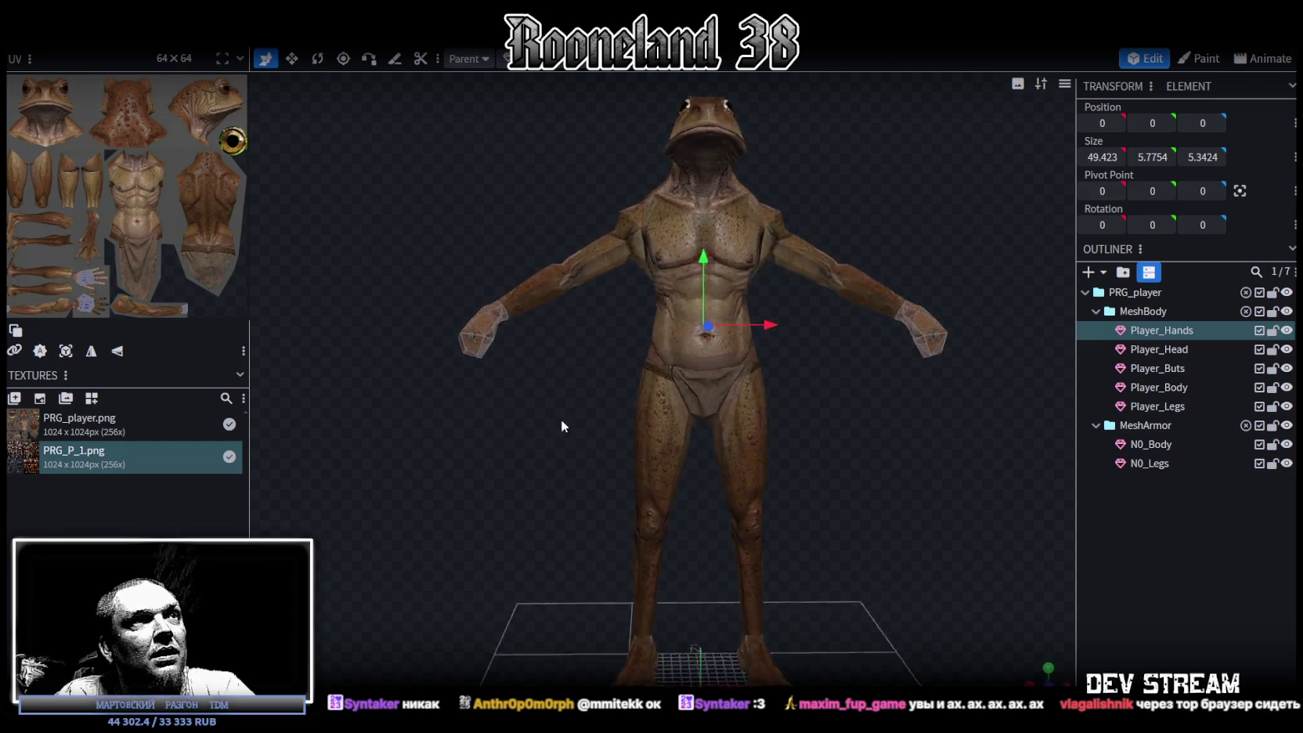
{"action": "scroll", "coordinate": [562, 426], "scroll_direction": "up", "scroll_amount": 3}
{"action": "key", "text": "ctrl+s"}
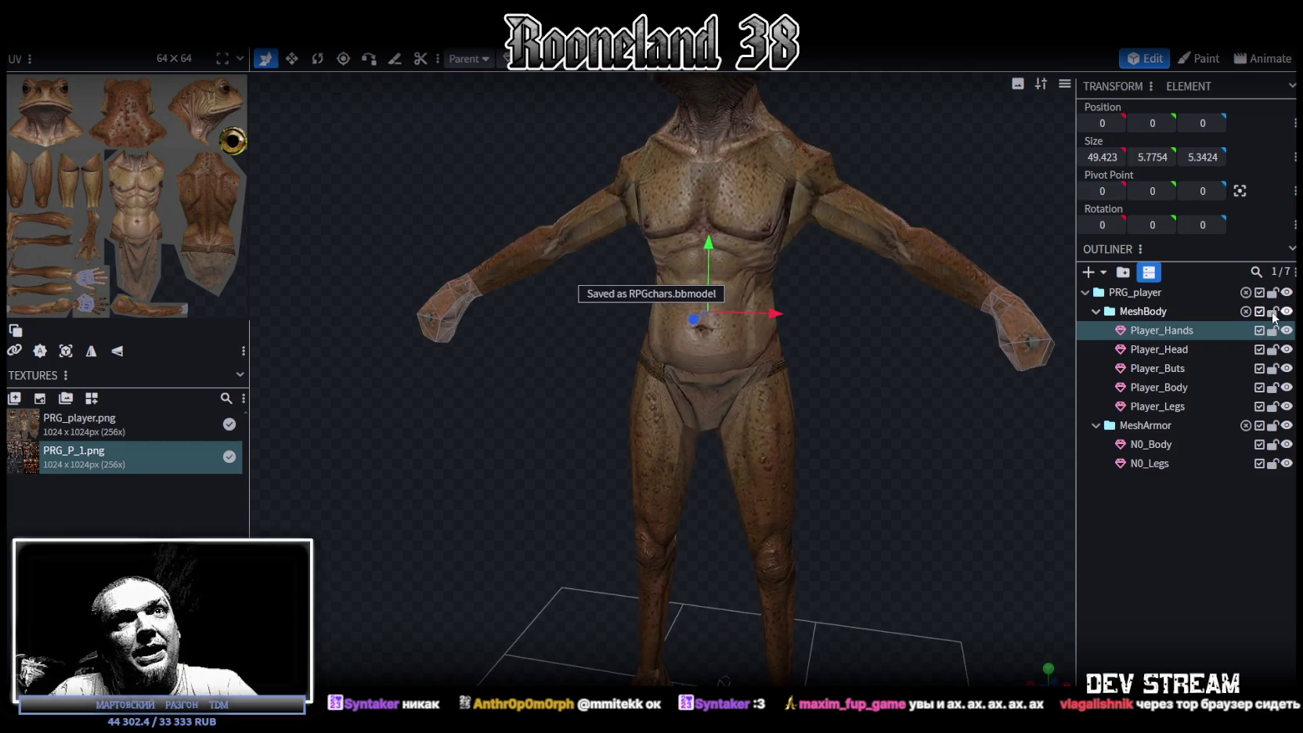
- Lock MeshBody, hide Player_Body and Player_Legs, and select the N0_Body armor mesh
{"action": "left_click", "coordinate": [1272, 312]}
{"action": "scroll", "coordinate": [940, 398], "scroll_direction": "down", "scroll_amount": 3}
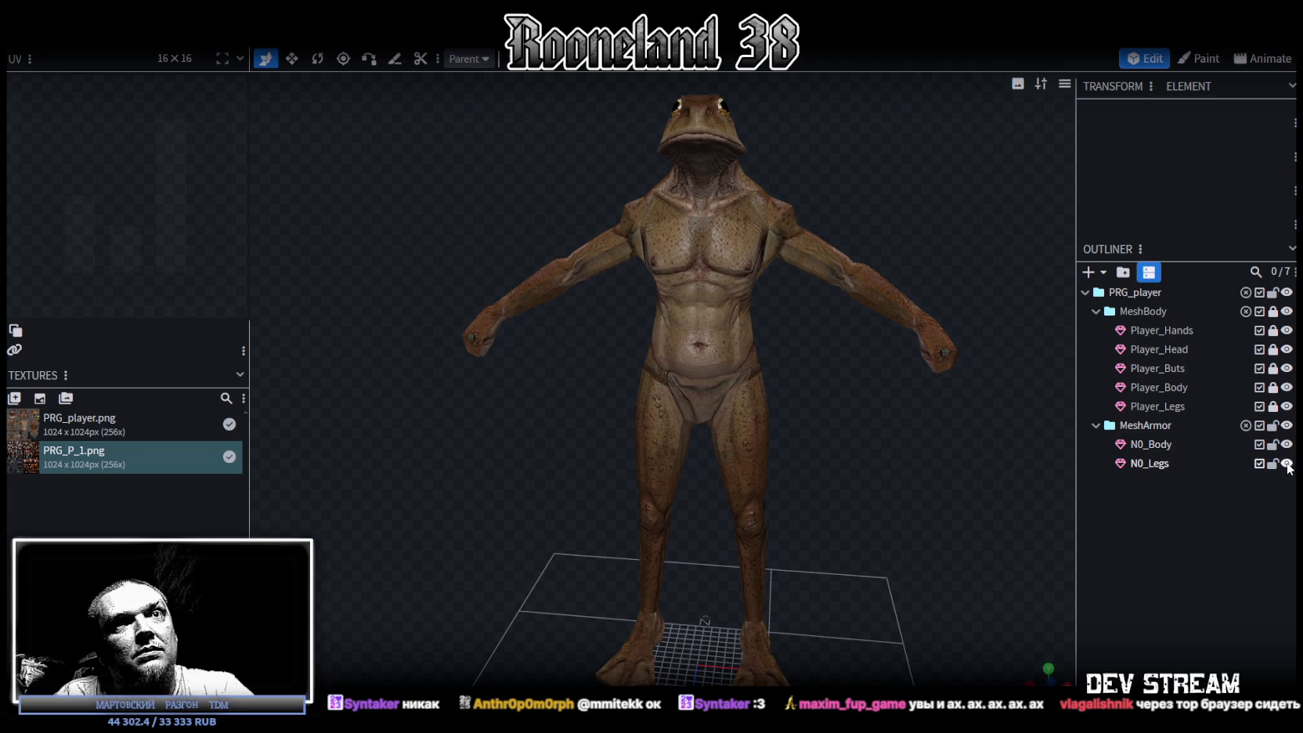
{"action": "left_click", "coordinate": [1287, 387]}
{"action": "left_click", "coordinate": [1287, 406]}
{"action": "left_click", "coordinate": [1287, 444]}
{"action": "left_click", "coordinate": [1286, 444]}
{"action": "left_click", "coordinate": [1287, 463]}
{"action": "left_click", "coordinate": [1286, 463]}
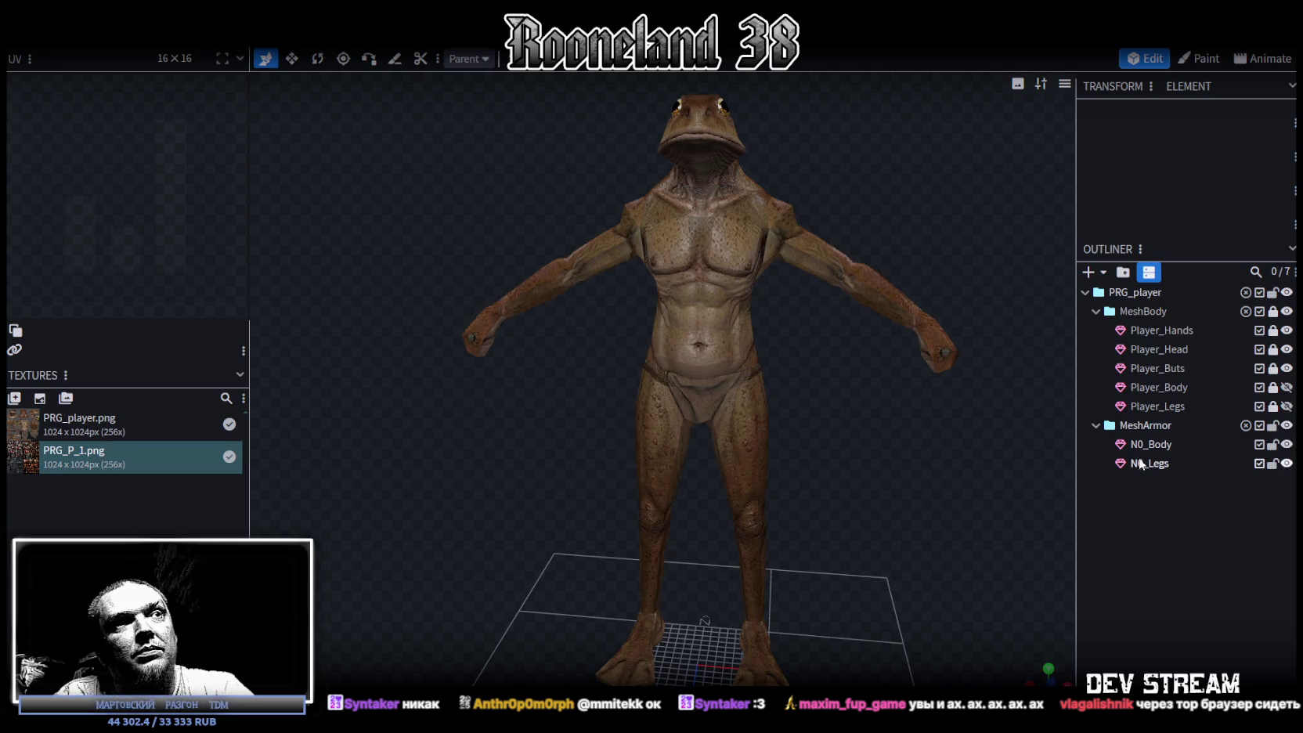
{"action": "left_click_drag", "start_coordinate": [922, 517], "coordinate": [980, 494]}
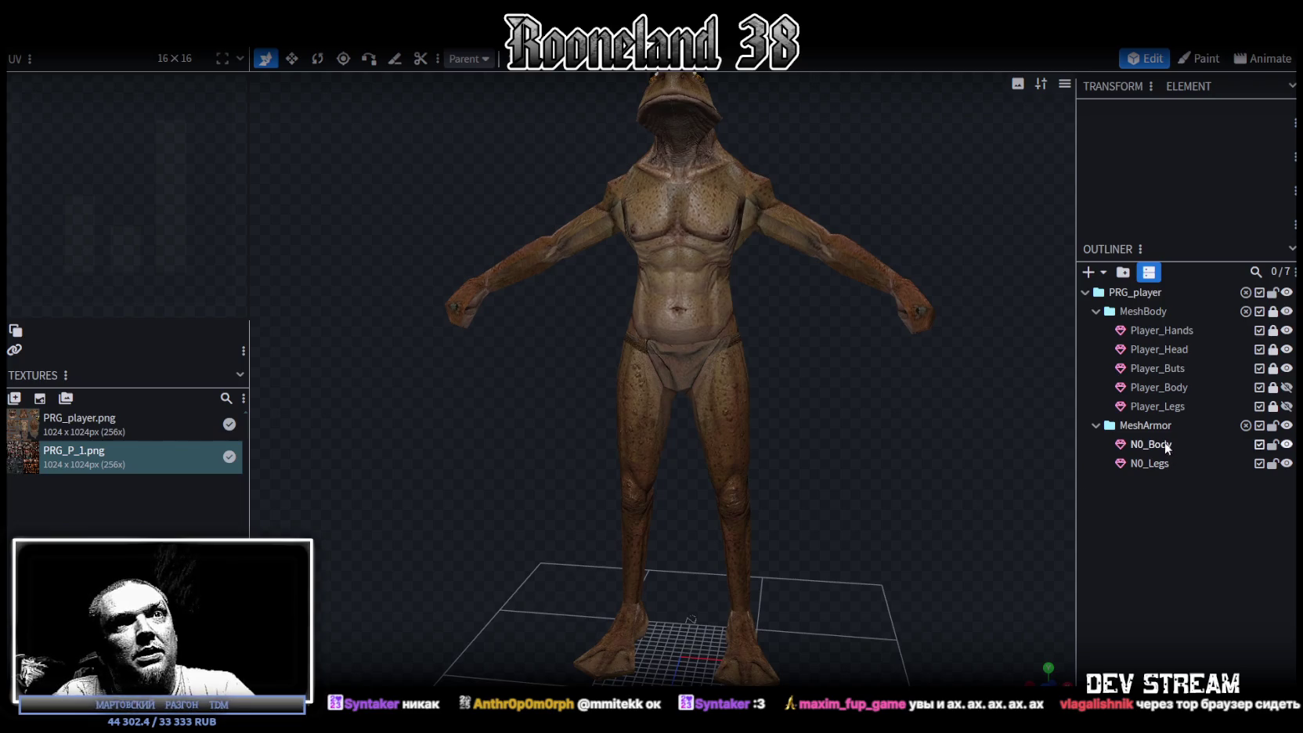
{"action": "left_click", "coordinate": [1165, 445]}
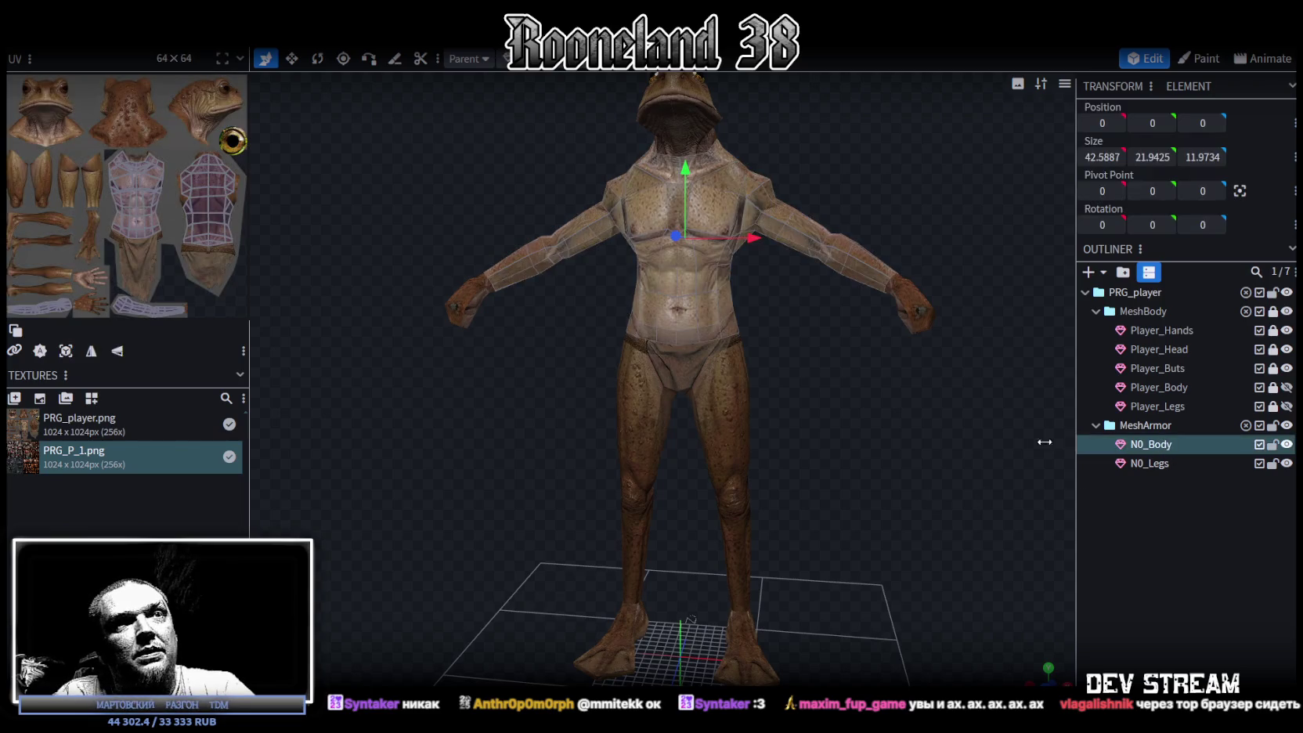
- Apply the PRG_P_1.png texture to the N0_Body and N0_Legs armor meshes
{"action": "left_click", "coordinate": [1165, 464], "text": "ctrl"}
{"action": "right_click", "coordinate": [1149, 469]}
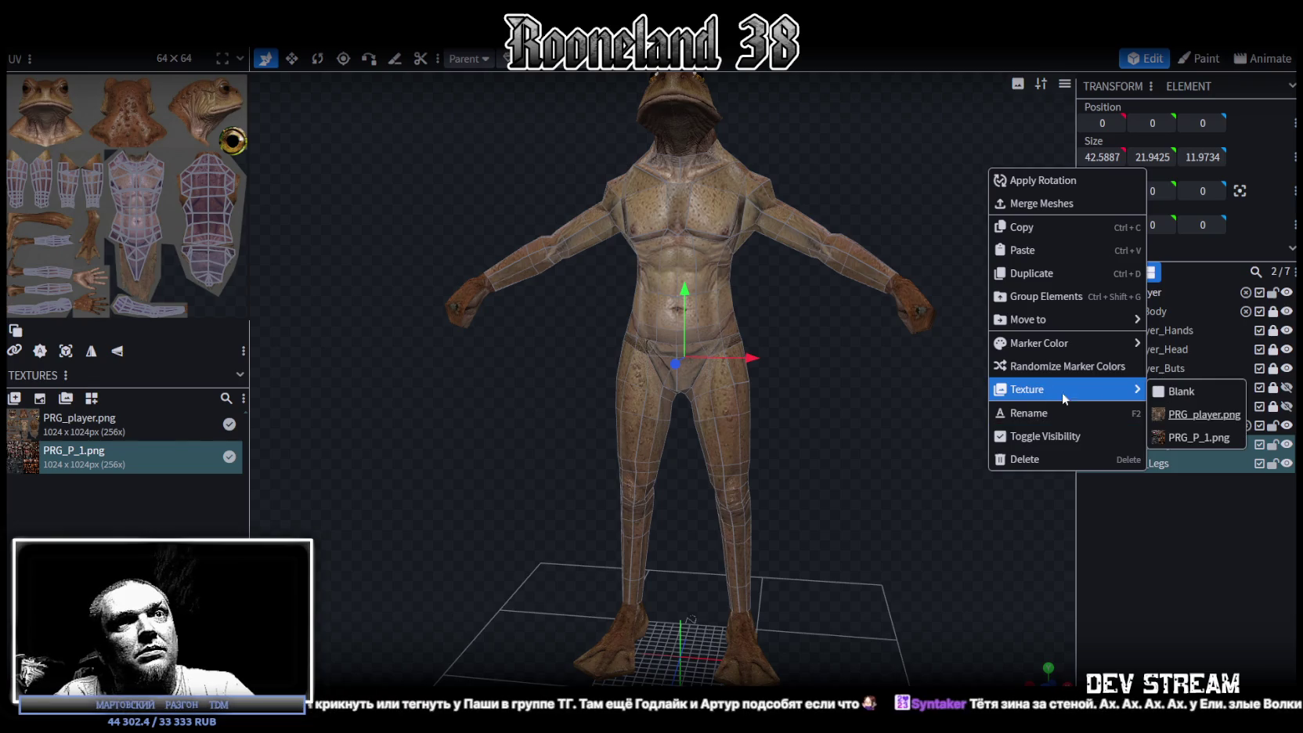
{"action": "left_click", "coordinate": [1199, 438]}
{"action": "left_click_drag", "start_coordinate": [838, 465], "coordinate": [791, 439]}
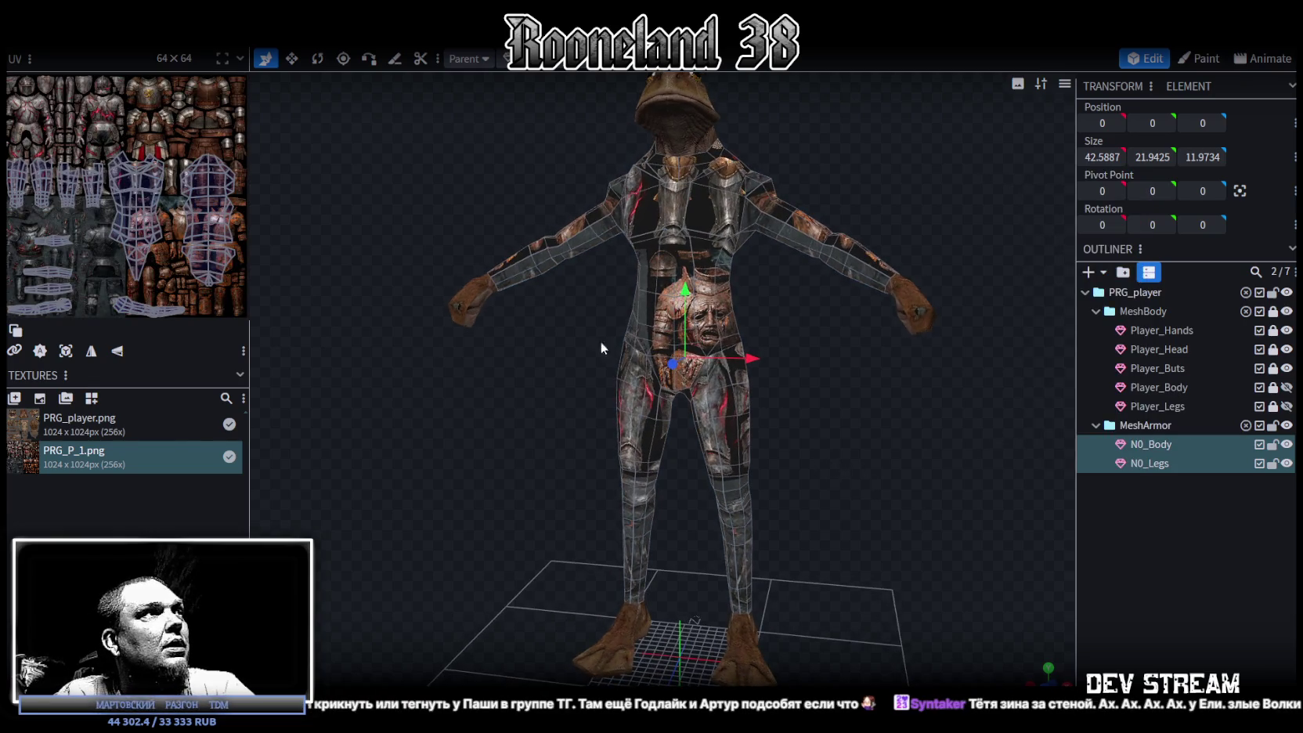
- Widen the UV editor and zoom in to examine the armor texture layout
{"action": "left_click_drag", "start_coordinate": [251, 117], "coordinate": [570, 141]}
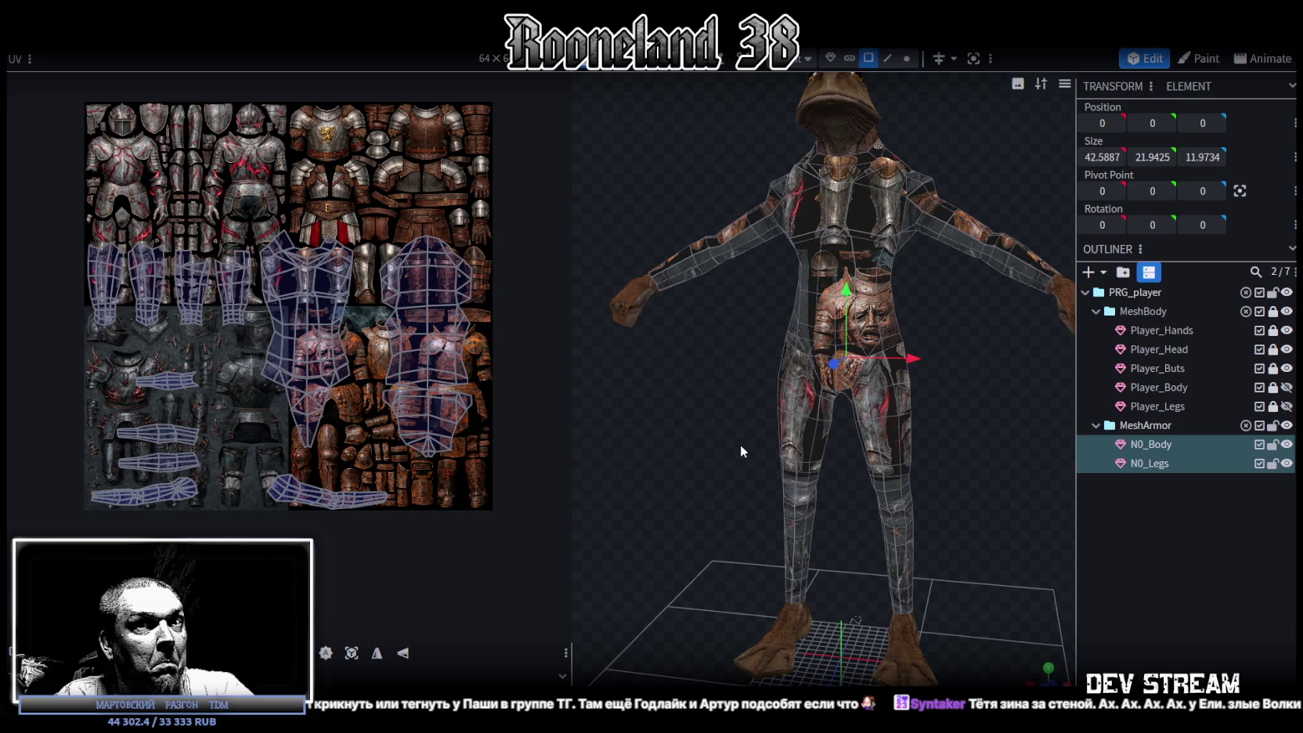
{"action": "mouse_move", "coordinate": [741, 446]}
{"action": "left_mouse_down"}
{"action": "mouse_move", "coordinate": [724, 450]}
{"action": "mouse_move", "coordinate": [744, 425]}
{"action": "mouse_move", "coordinate": [720, 440]}
{"action": "left_mouse_up"}
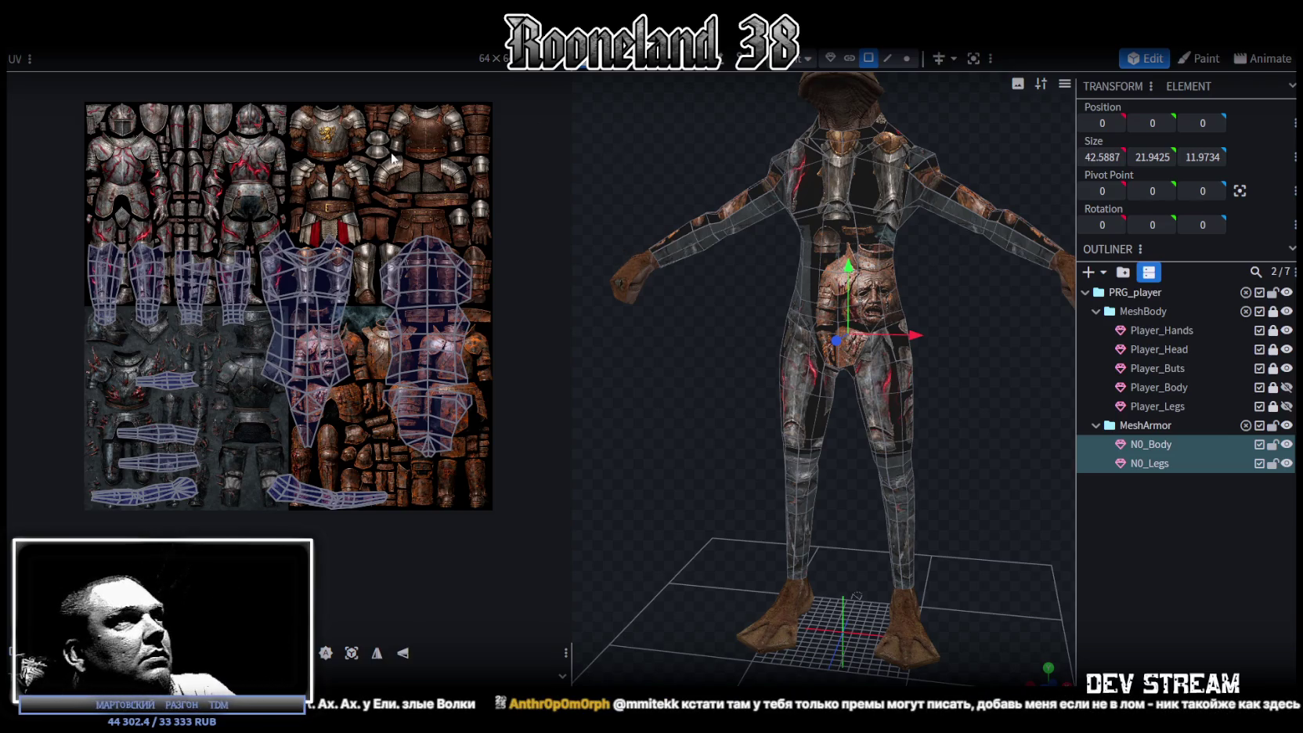
{"action": "scroll", "coordinate": [413, 151], "scroll_direction": "up", "scroll_amount": 3}
{"action": "scroll", "coordinate": [412, 151], "scroll_direction": "down", "scroll_amount": 3}
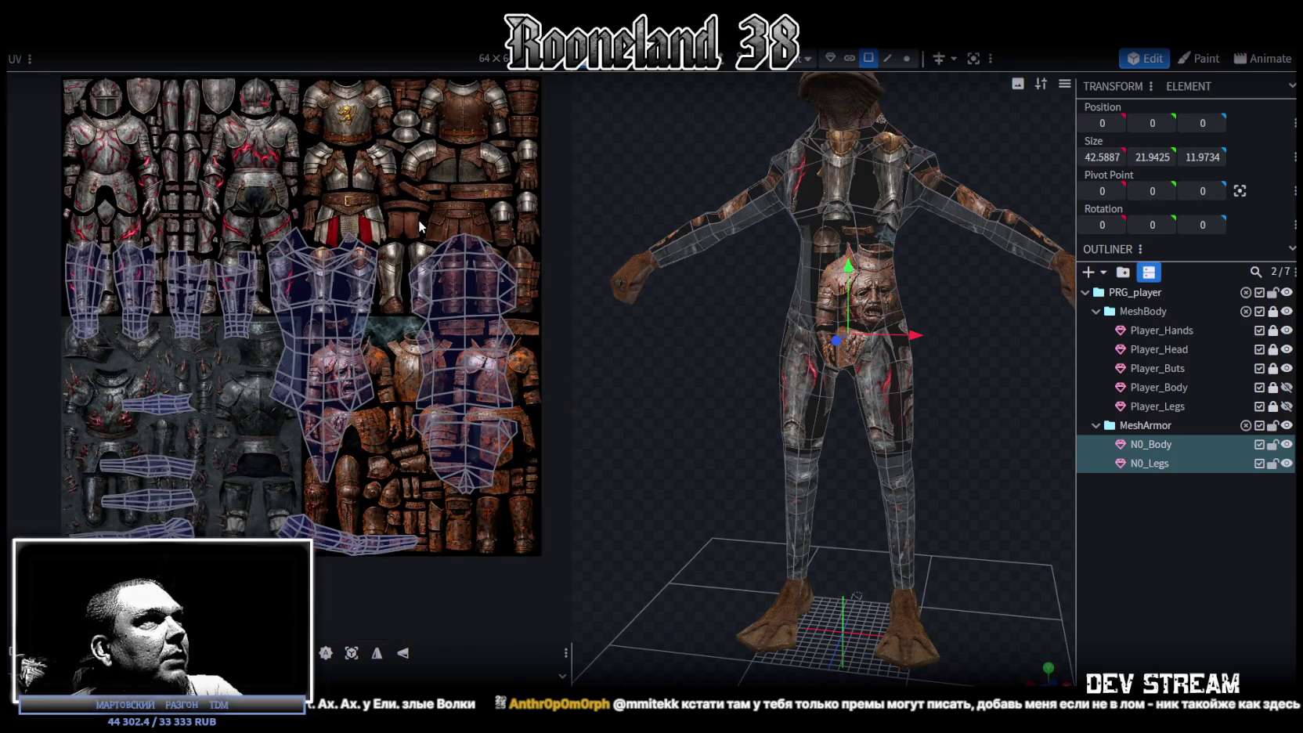
{"action": "scroll", "coordinate": [423, 212], "scroll_direction": "down", "scroll_amount": 2}
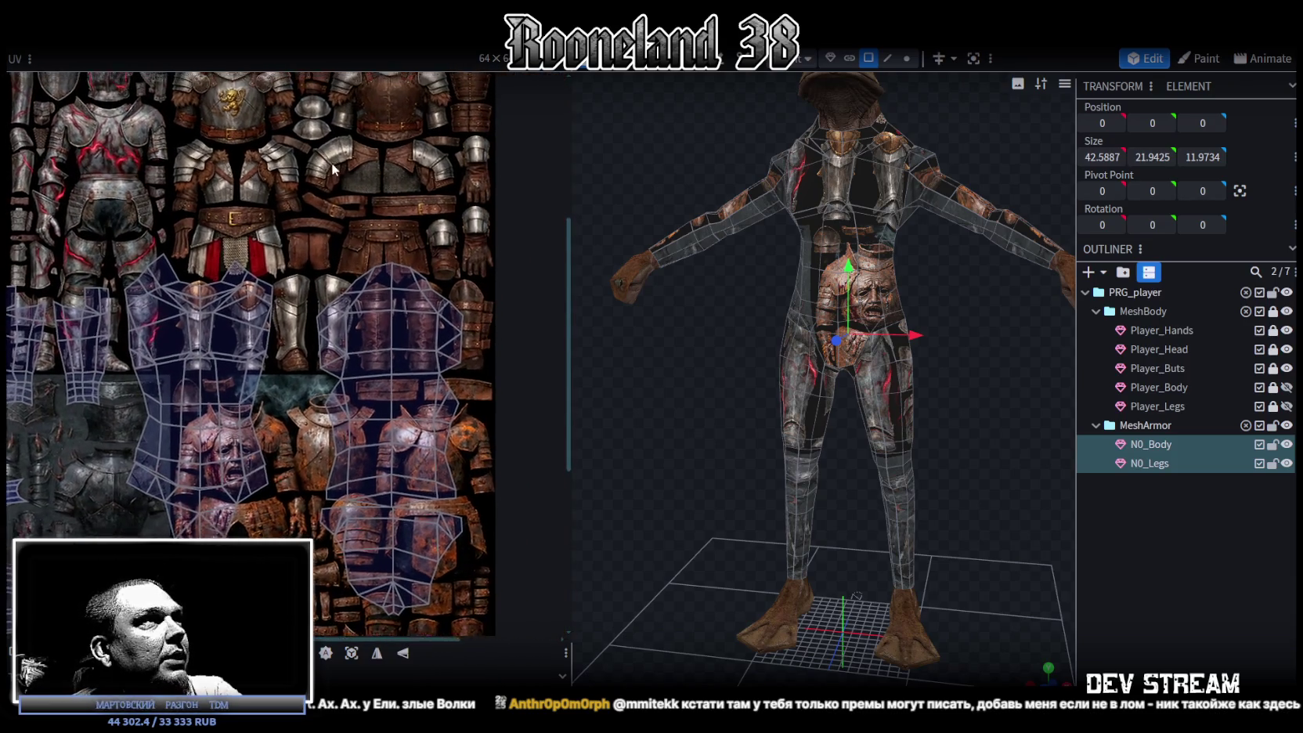
{"action": "scroll", "coordinate": [416, 237], "scroll_direction": "down", "scroll_amount": 2}
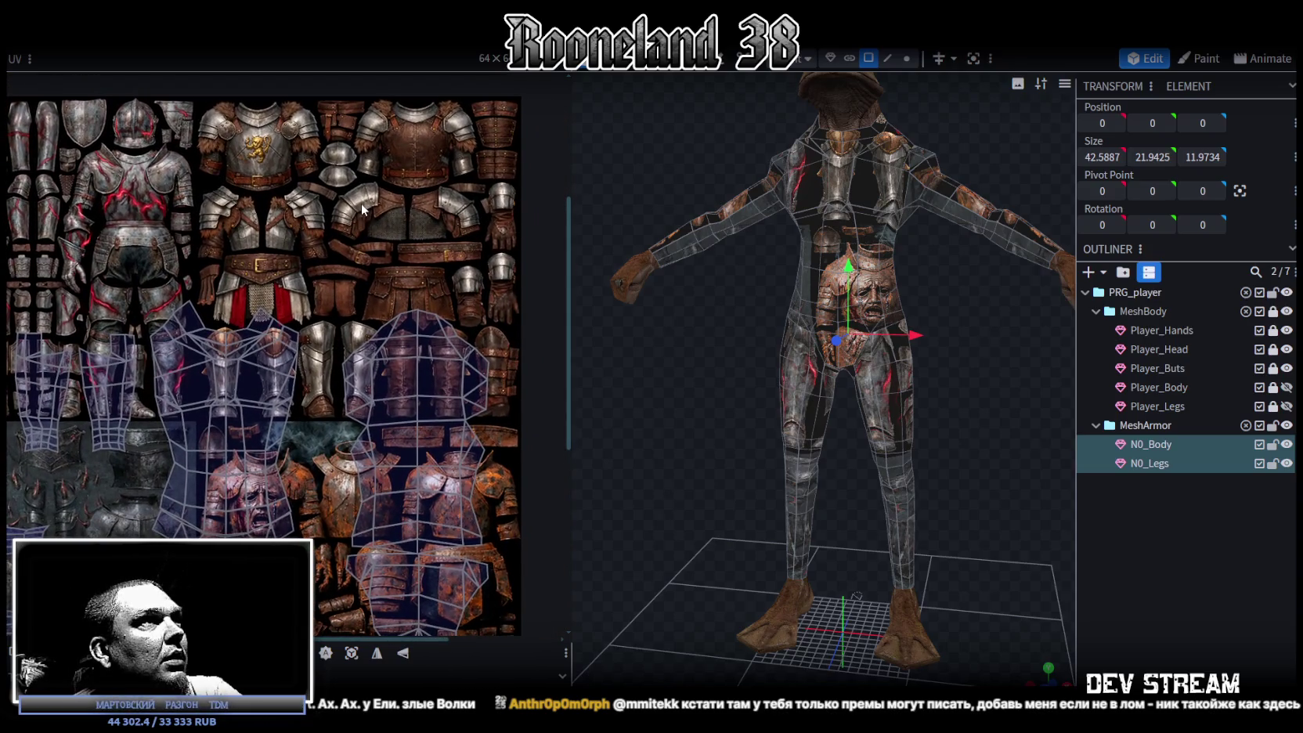
{"action": "scroll", "coordinate": [364, 211], "scroll_direction": "up", "scroll_amount": 1}
{"action": "scroll", "coordinate": [367, 219], "scroll_direction": "up", "scroll_amount": 1}
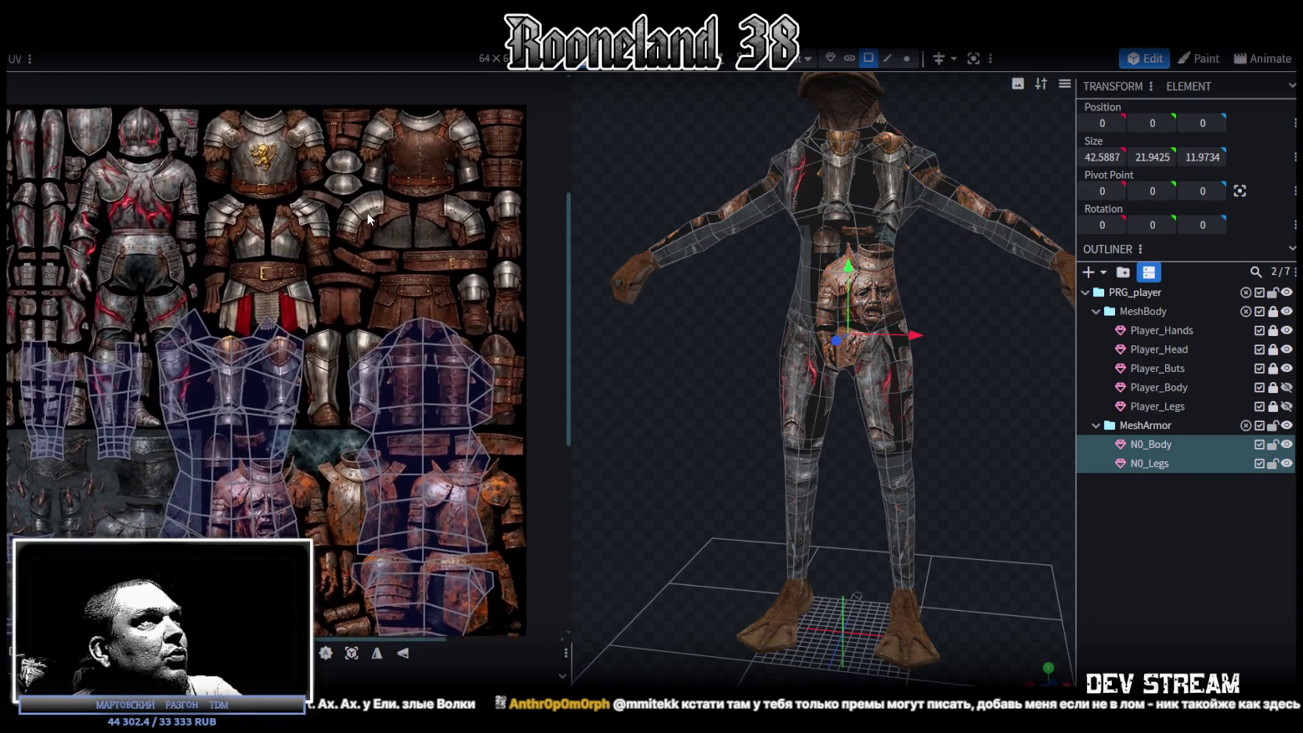
{"action": "scroll", "coordinate": [367, 223], "scroll_direction": "down", "scroll_amount": 1}
- Pan across the armor UV sheet to other parts and its top edge, then resize the UV editor
{"action": "middle_click_drag", "start_coordinate": [365, 224], "coordinate": [356, 180]}
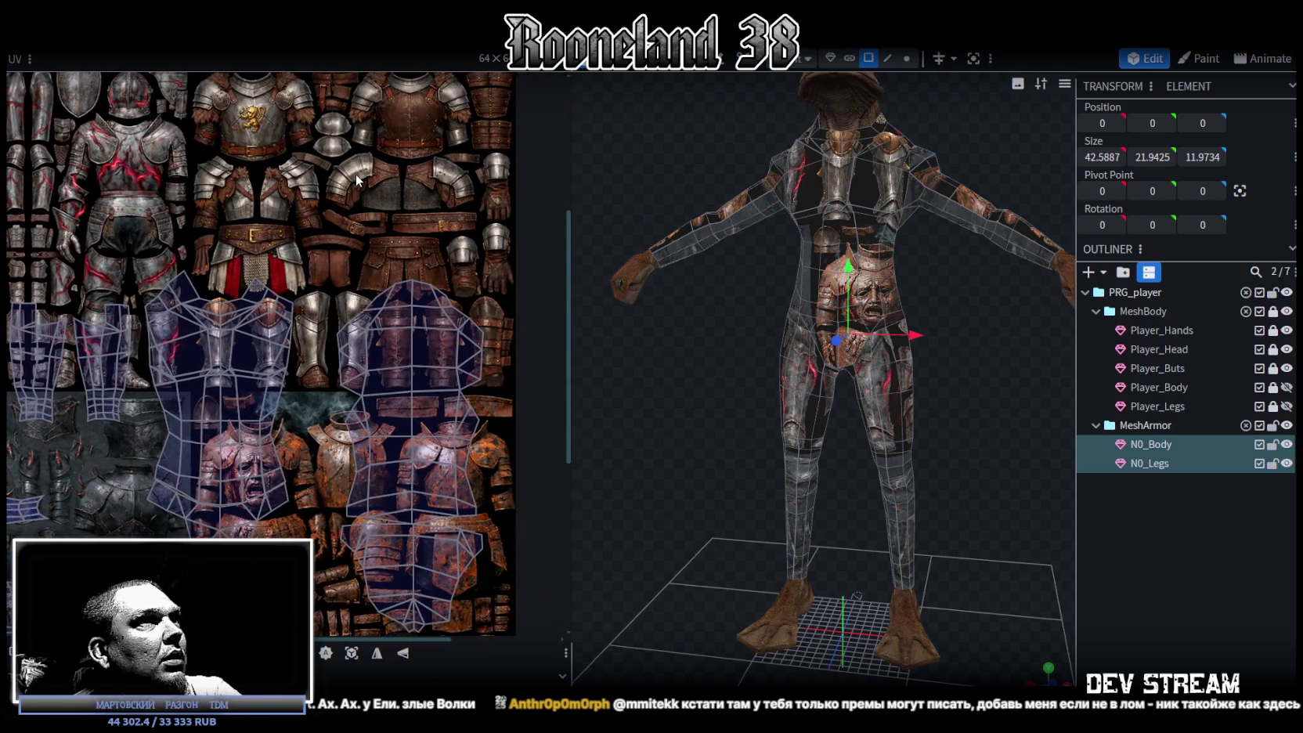
{"action": "scroll", "coordinate": [358, 180], "scroll_direction": "up", "scroll_amount": 1}
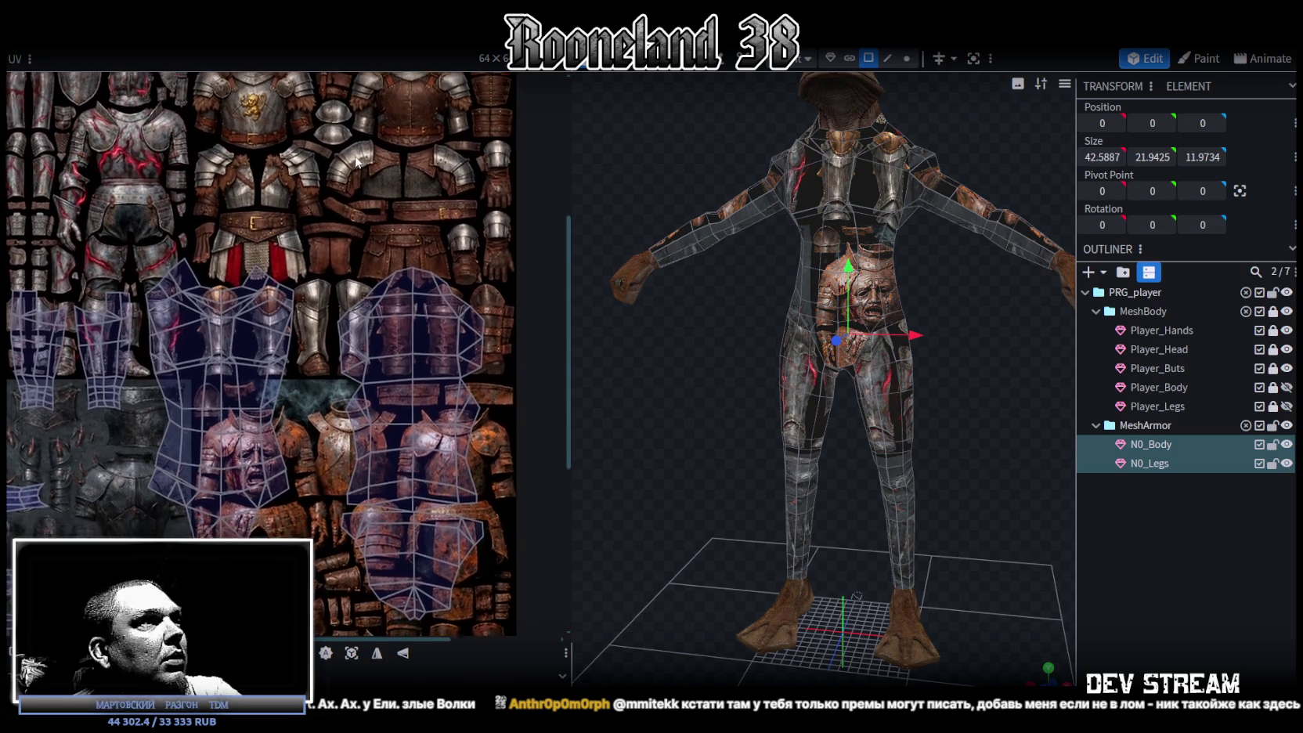
{"action": "middle_click_drag", "start_coordinate": [305, 234], "coordinate": [313, 310]}
{"action": "scroll", "coordinate": [313, 310], "scroll_direction": "down", "scroll_amount": 1}
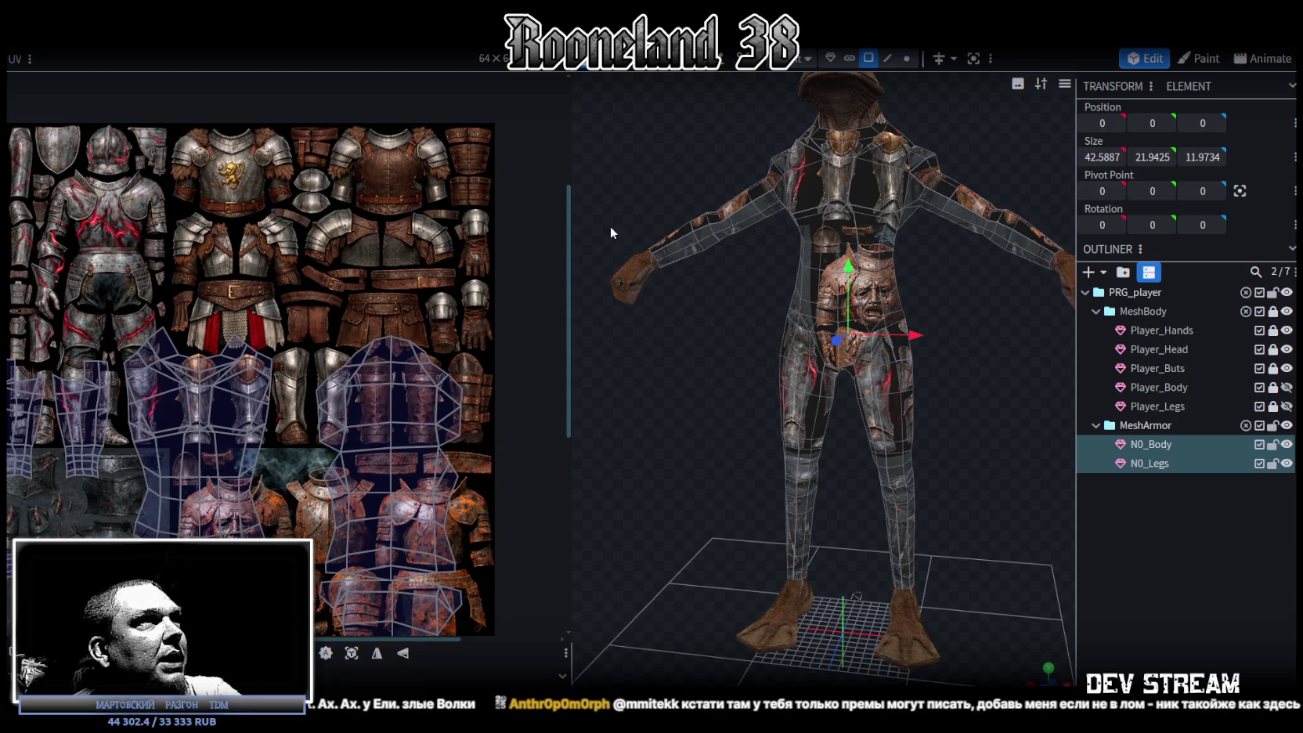
{"action": "left_click_drag", "start_coordinate": [570, 202], "coordinate": [781, 207]}
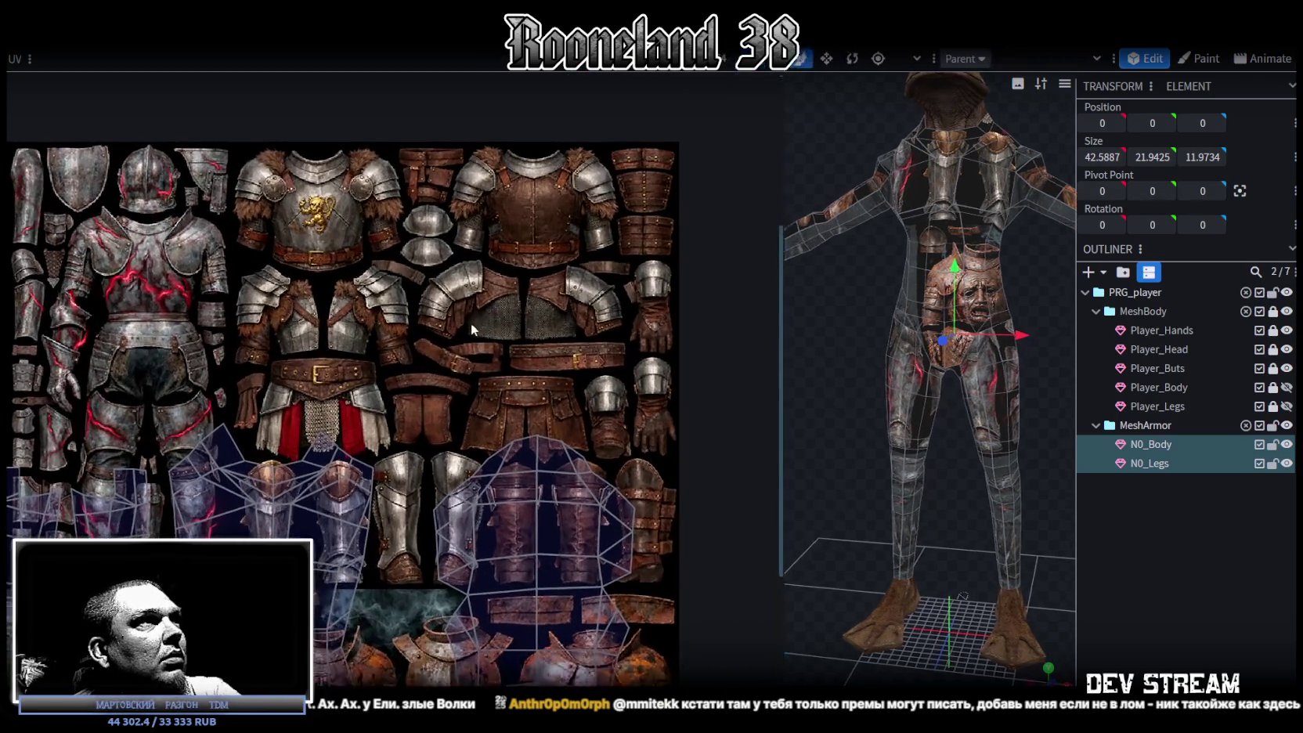
{"action": "scroll", "coordinate": [471, 325], "scroll_direction": "down", "scroll_amount": 1}
{"action": "scroll", "coordinate": [470, 324], "scroll_direction": "down", "scroll_amount": 1}
{"action": "scroll", "coordinate": [468, 318], "scroll_direction": "down", "scroll_amount": 1}
{"action": "scroll", "coordinate": [468, 318], "scroll_direction": "up", "scroll_amount": 1}
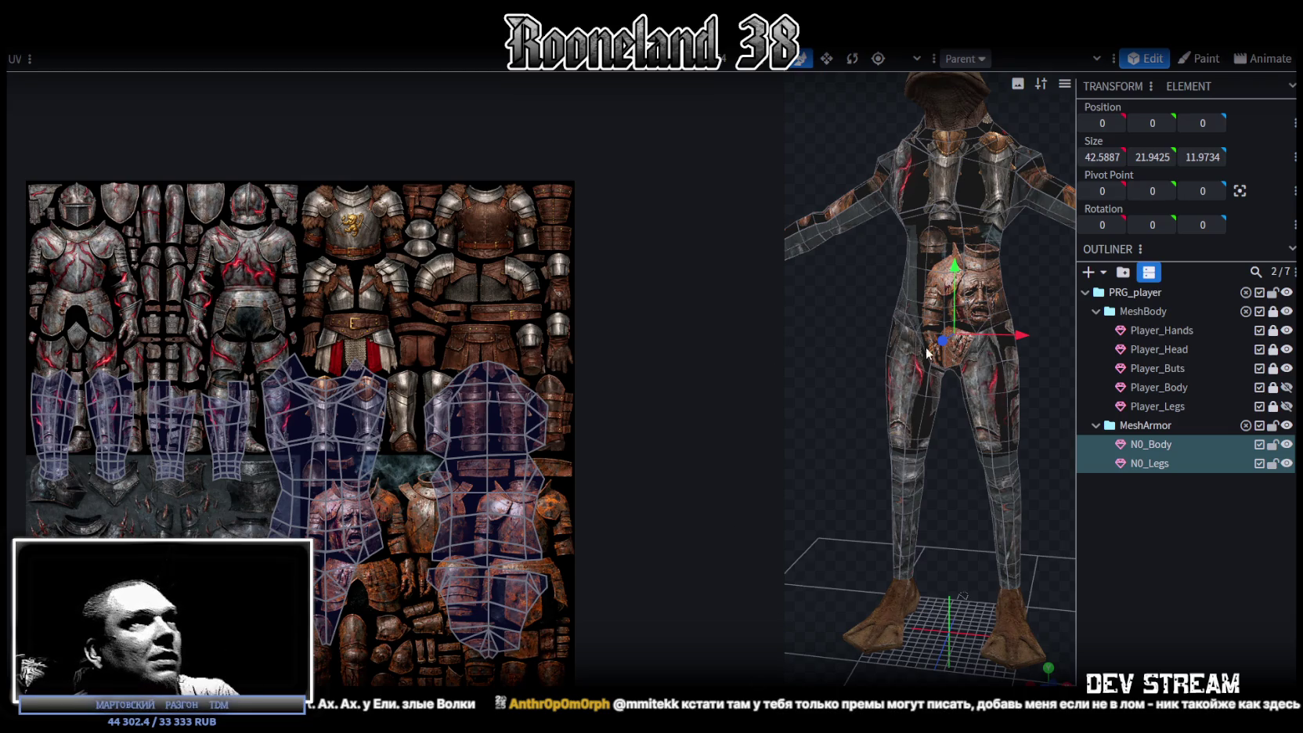
{"action": "left_click_drag", "start_coordinate": [785, 300], "coordinate": [637, 301]}
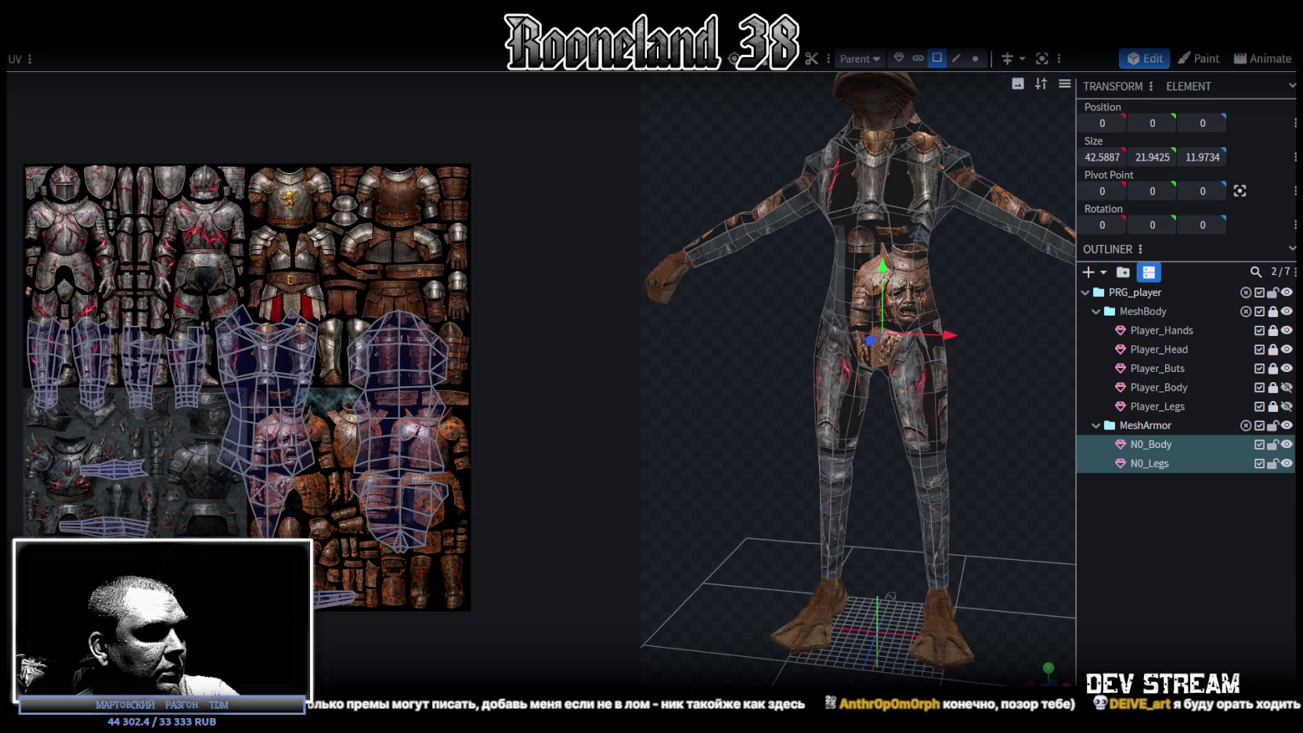
- Hide Blockbench with Win+D so the desktop shows
{"action": "key", "text": "super+d"}
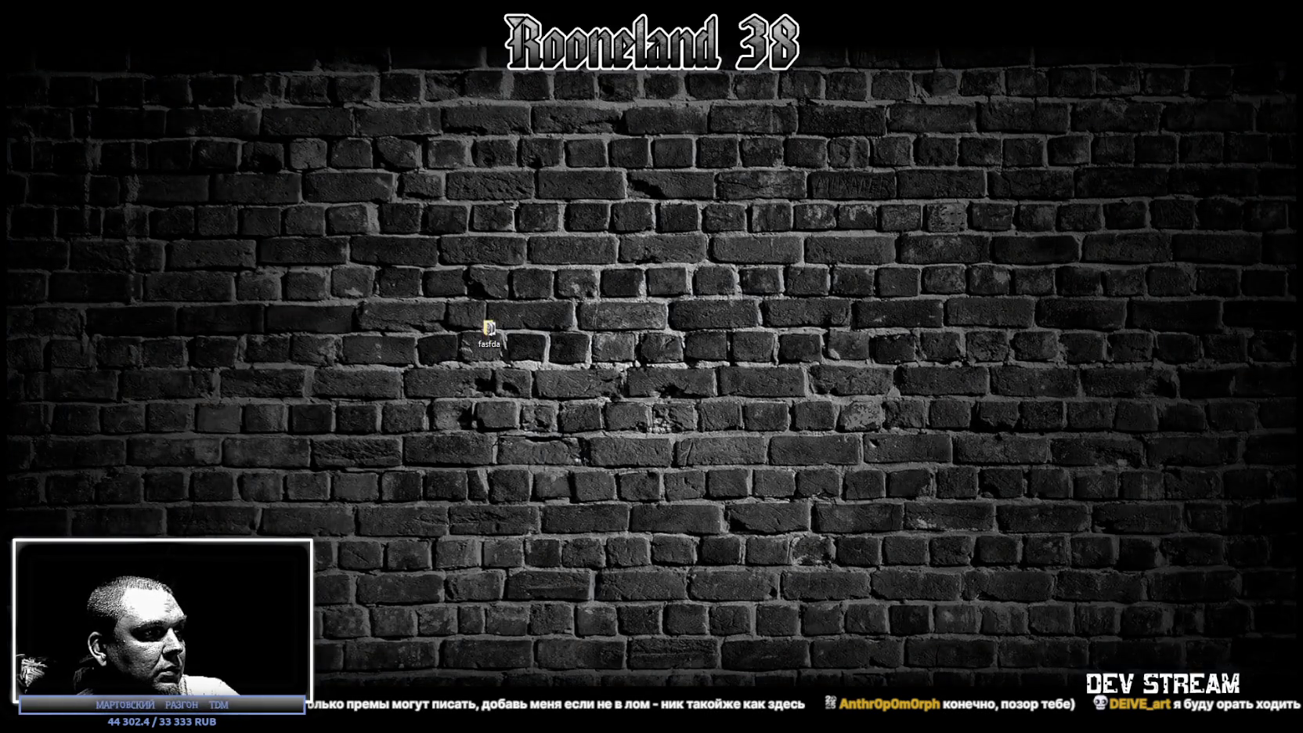
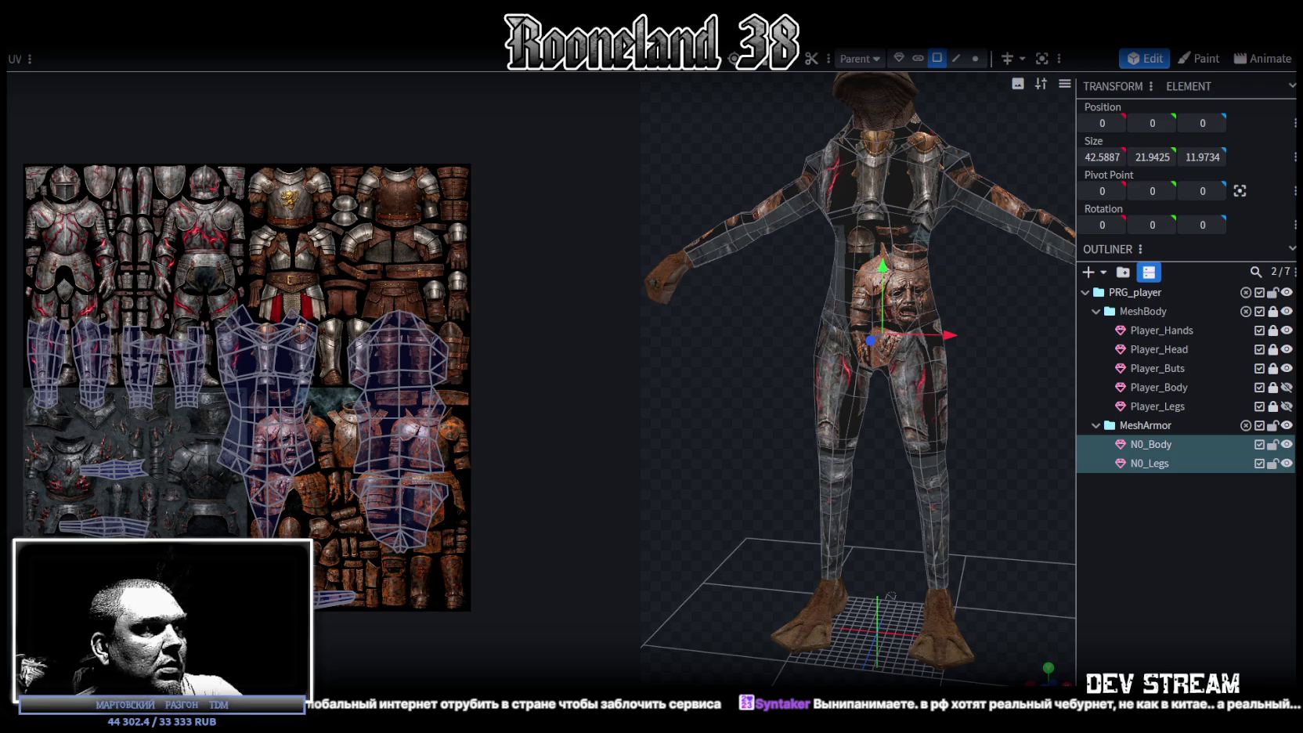
- Widen the 3D viewport, orbit up to the frog's head, and select a NO_Body armor face
{"action": "left_click_drag", "start_coordinate": [640, 458], "coordinate": [408, 467]}
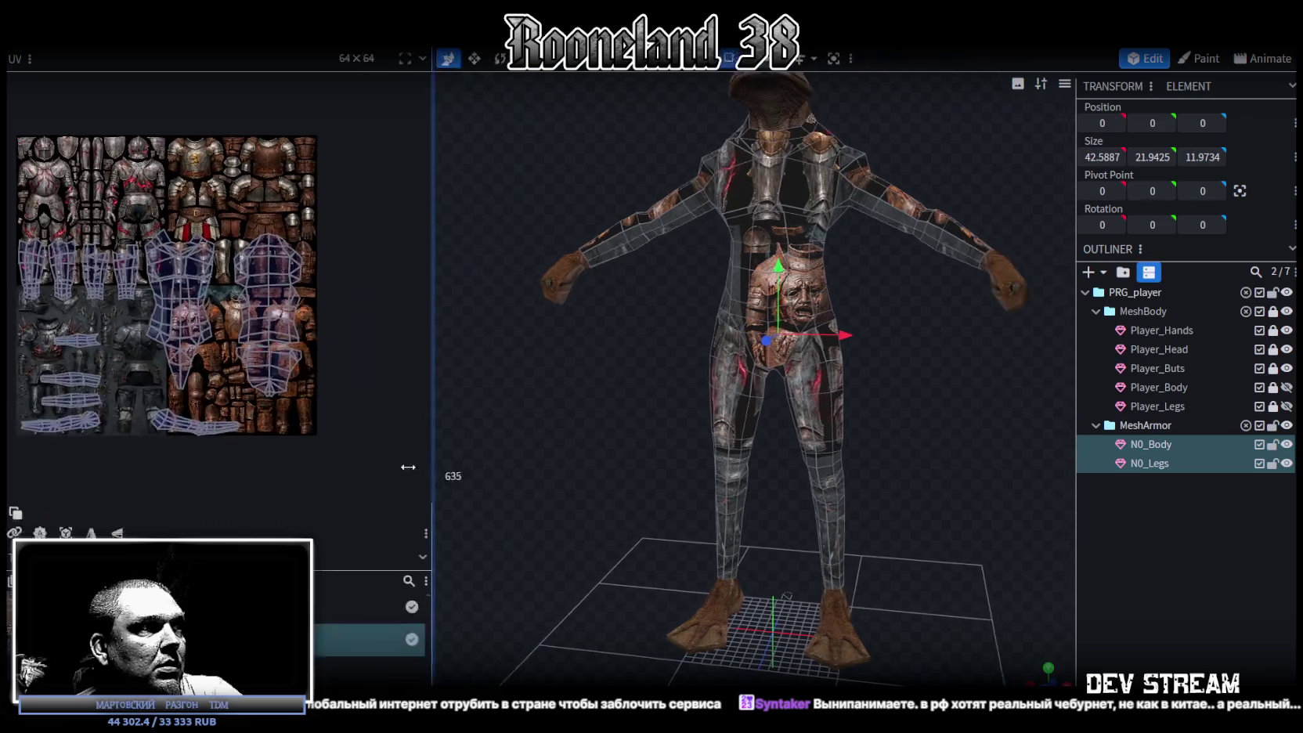
{"action": "right_click", "coordinate": [74, 611]}
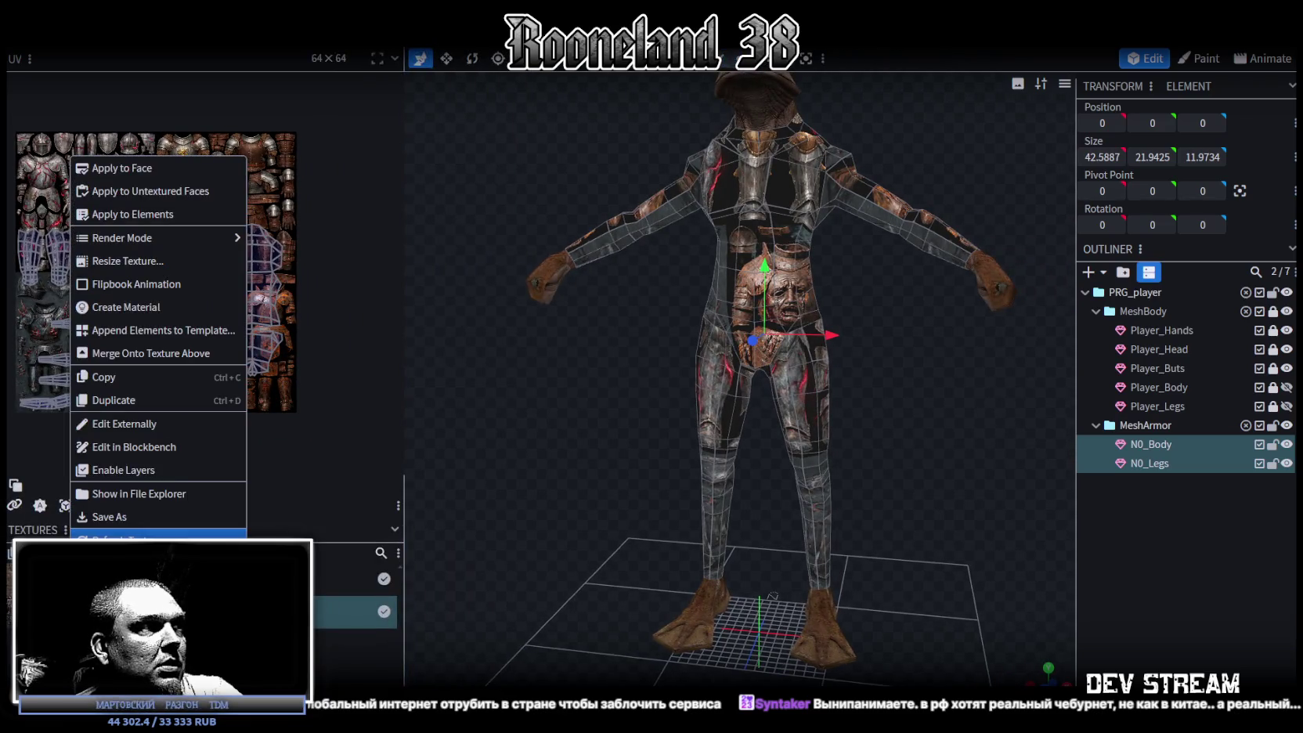
{"action": "left_click", "coordinate": [118, 536]}
{"action": "mouse_move", "coordinate": [972, 313]}
{"action": "left_mouse_down"}
{"action": "mouse_move", "coordinate": [916, 330]}
{"action": "mouse_move", "coordinate": [902, 319]}
{"action": "left_mouse_up"}
{"action": "mouse_move", "coordinate": [904, 266]}
{"action": "left_mouse_down"}
{"action": "mouse_move", "coordinate": [870, 290]}
{"action": "mouse_move", "coordinate": [862, 337]}
{"action": "left_mouse_up"}
{"action": "left_click", "coordinate": [764, 176]}
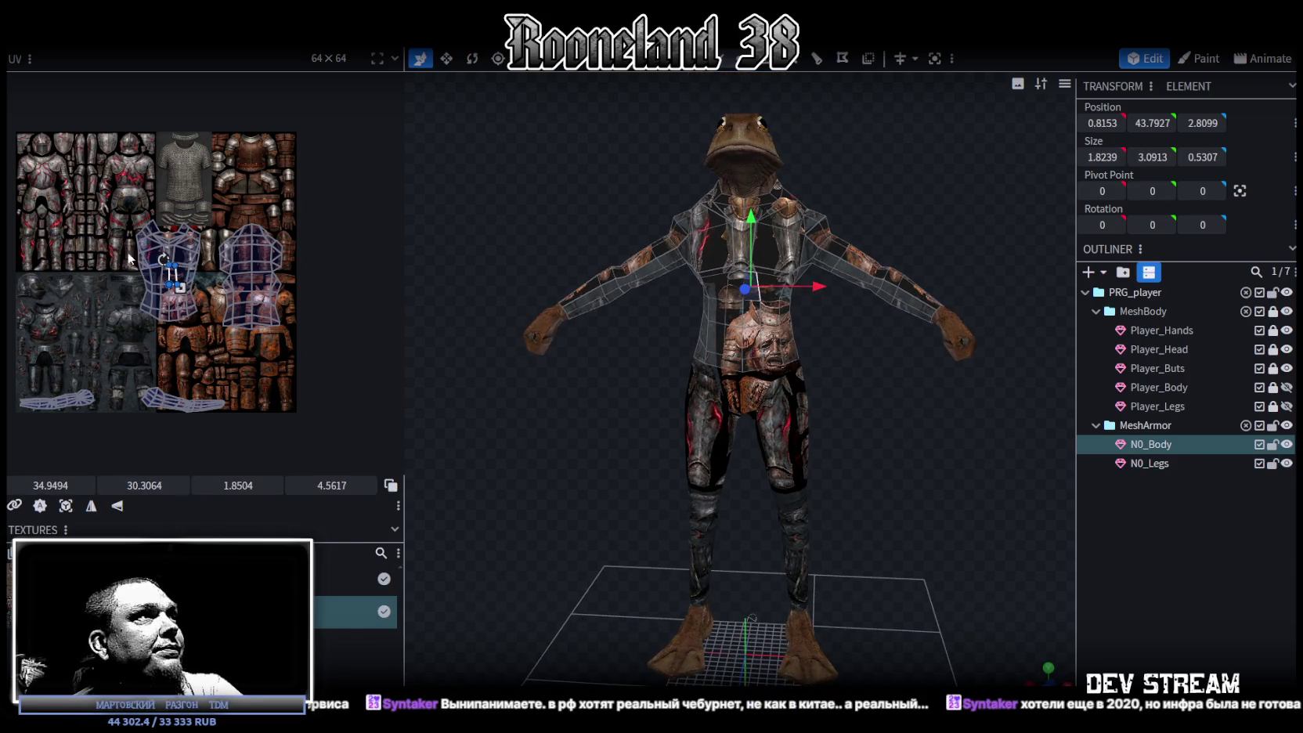
- Show the UV islands of all elements and lock the NO_Legs mesh against edits
{"action": "left_click", "coordinate": [390, 485]}
{"action": "scroll", "coordinate": [126, 226], "scroll_direction": "up", "scroll_amount": 1}
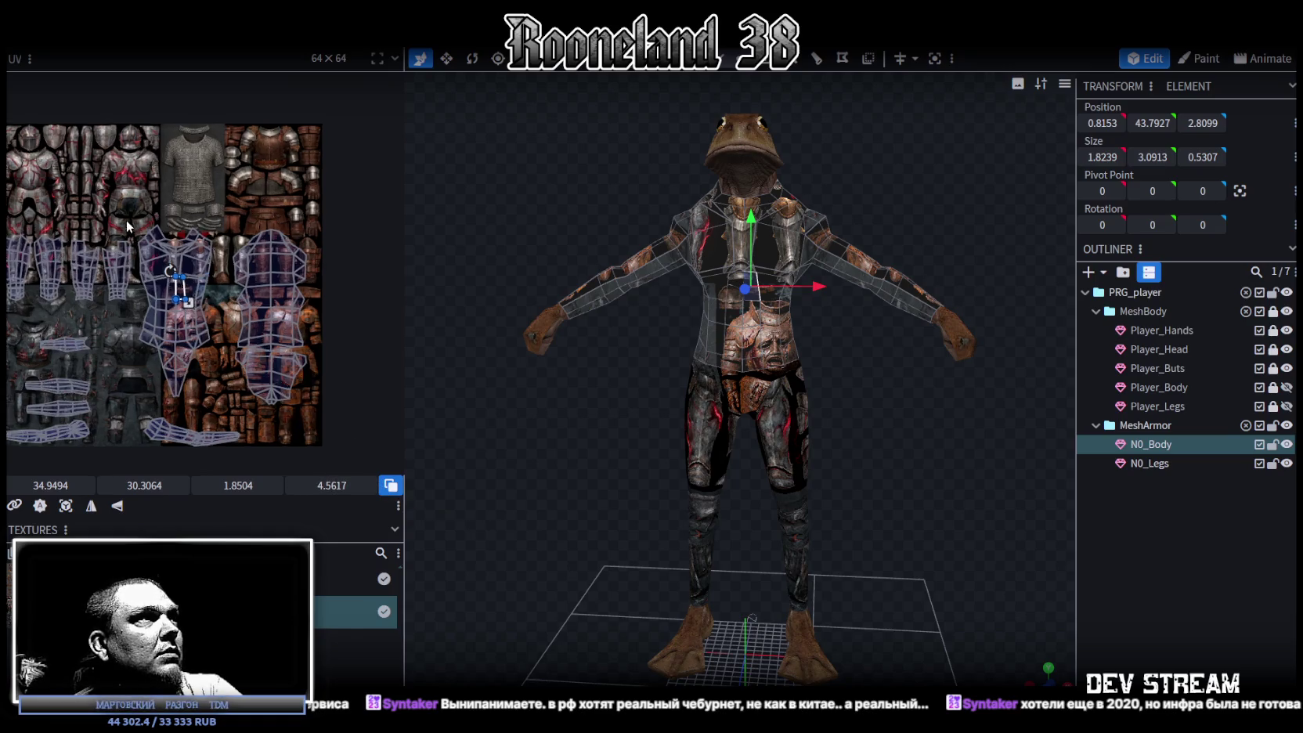
{"action": "scroll", "coordinate": [125, 219], "scroll_direction": "up", "scroll_amount": 2}
{"action": "left_click_drag", "start_coordinate": [919, 432], "coordinate": [858, 397]}
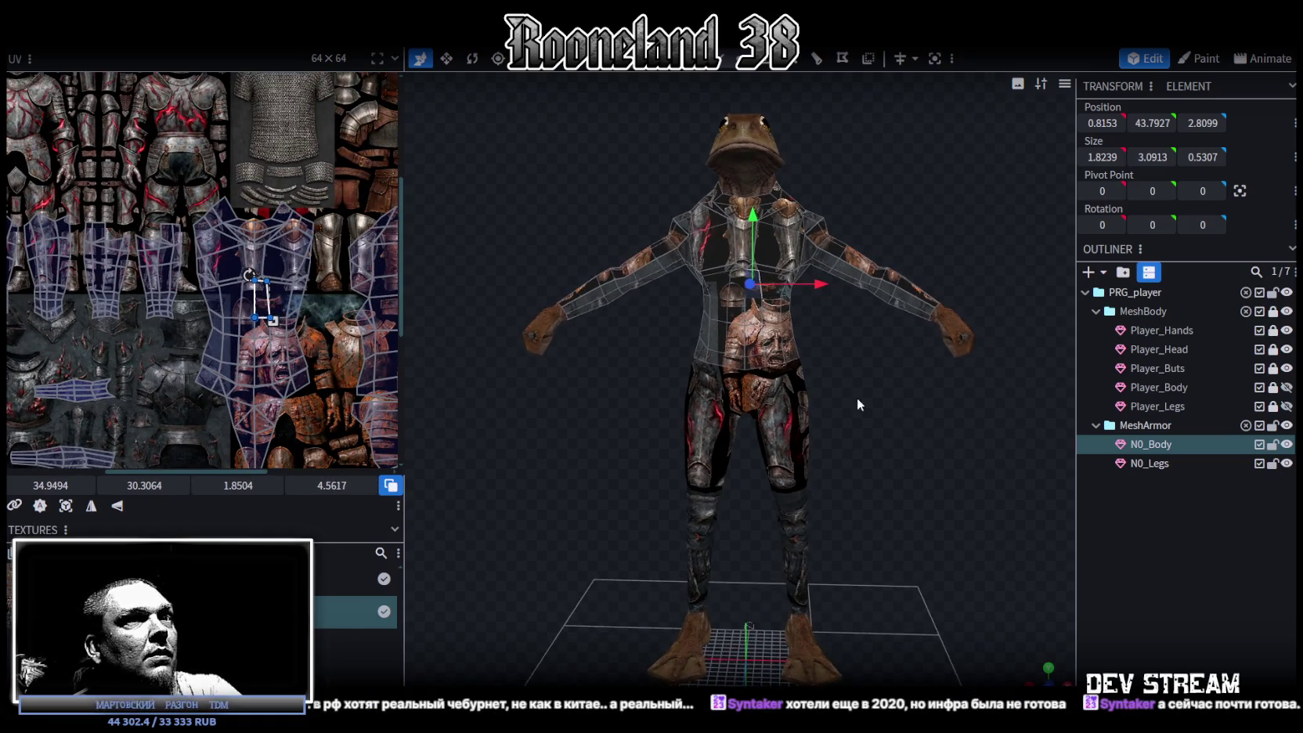
{"action": "left_click", "coordinate": [1273, 465]}
- Box-select the chest UV island and move it onto the chainmail shirt
{"action": "middle_click_drag", "start_coordinate": [293, 302], "coordinate": [239, 295]}
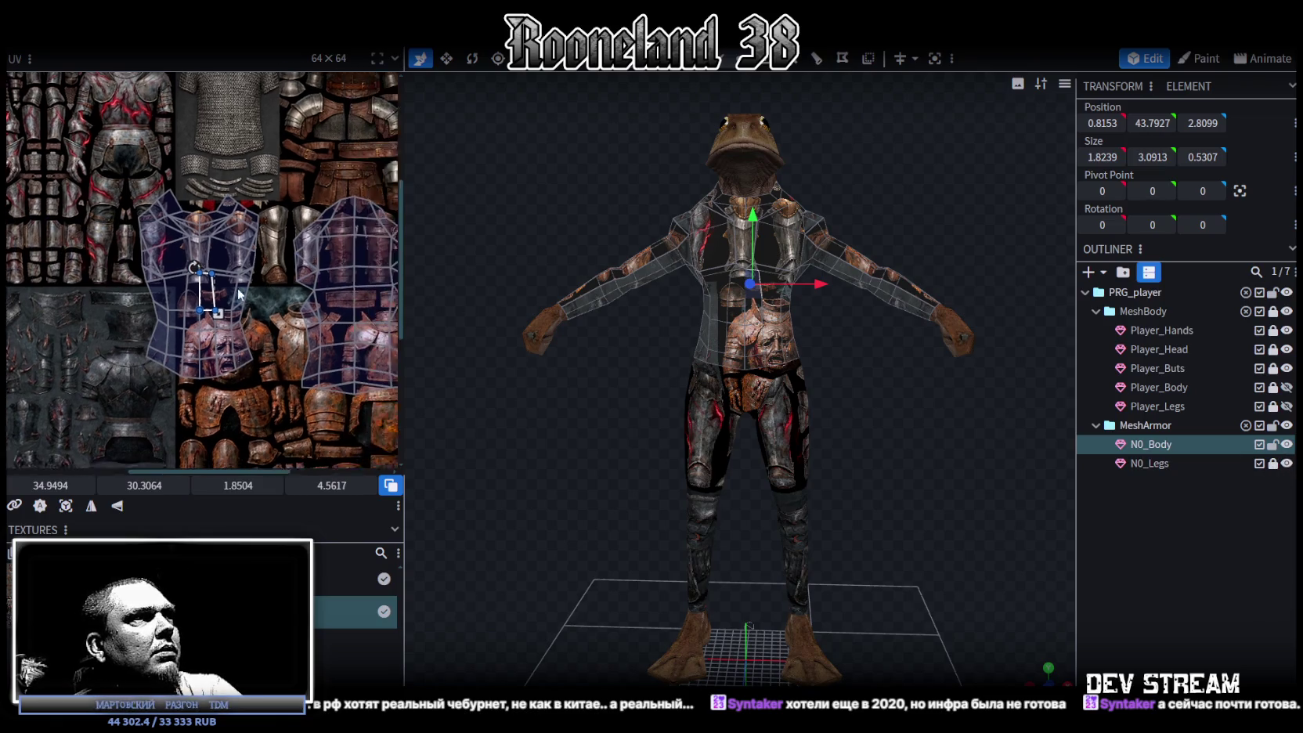
{"action": "scroll", "coordinate": [239, 295], "scroll_direction": "down", "scroll_amount": 2}
{"action": "left_click_drag", "start_coordinate": [118, 199], "coordinate": [234, 360]}
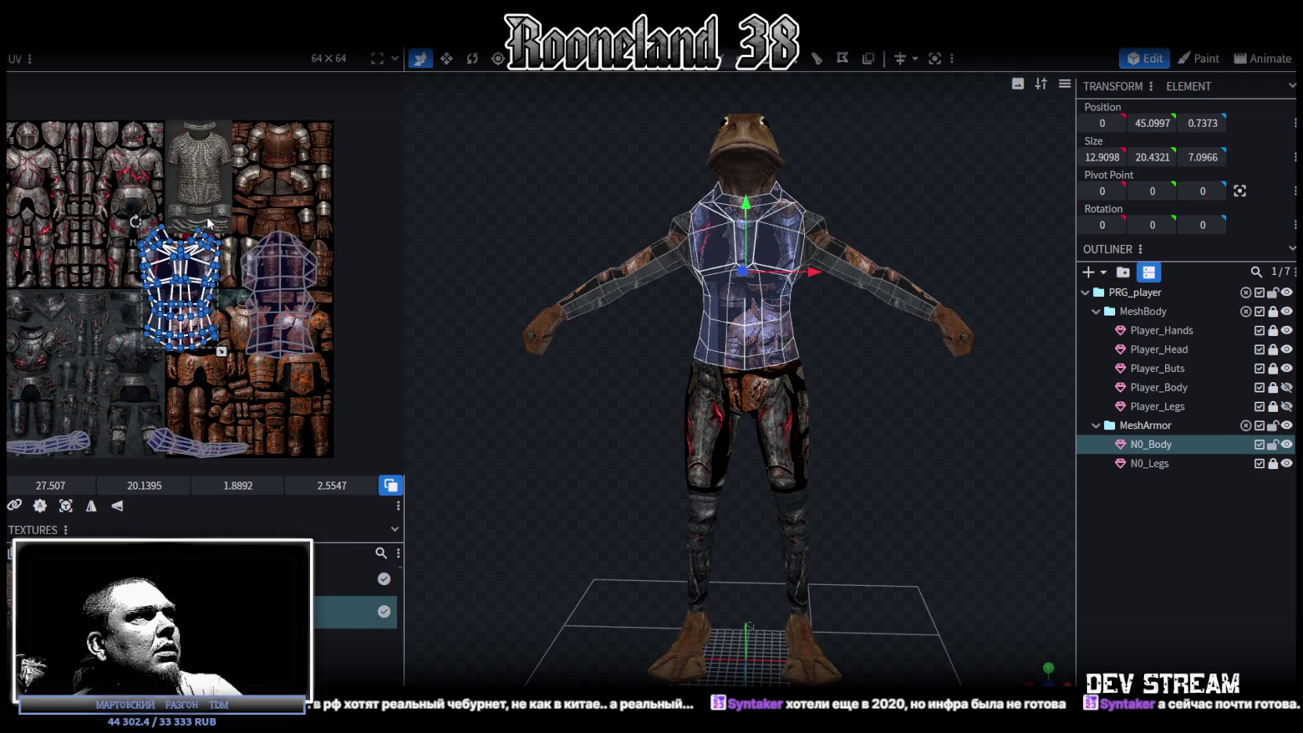
{"action": "scroll", "coordinate": [208, 223], "scroll_direction": "up", "scroll_amount": 2}
{"action": "left_click_drag", "start_coordinate": [208, 231], "coordinate": [266, 125]}
{"action": "scroll", "coordinate": [241, 232], "scroll_direction": "up", "scroll_amount": 3}
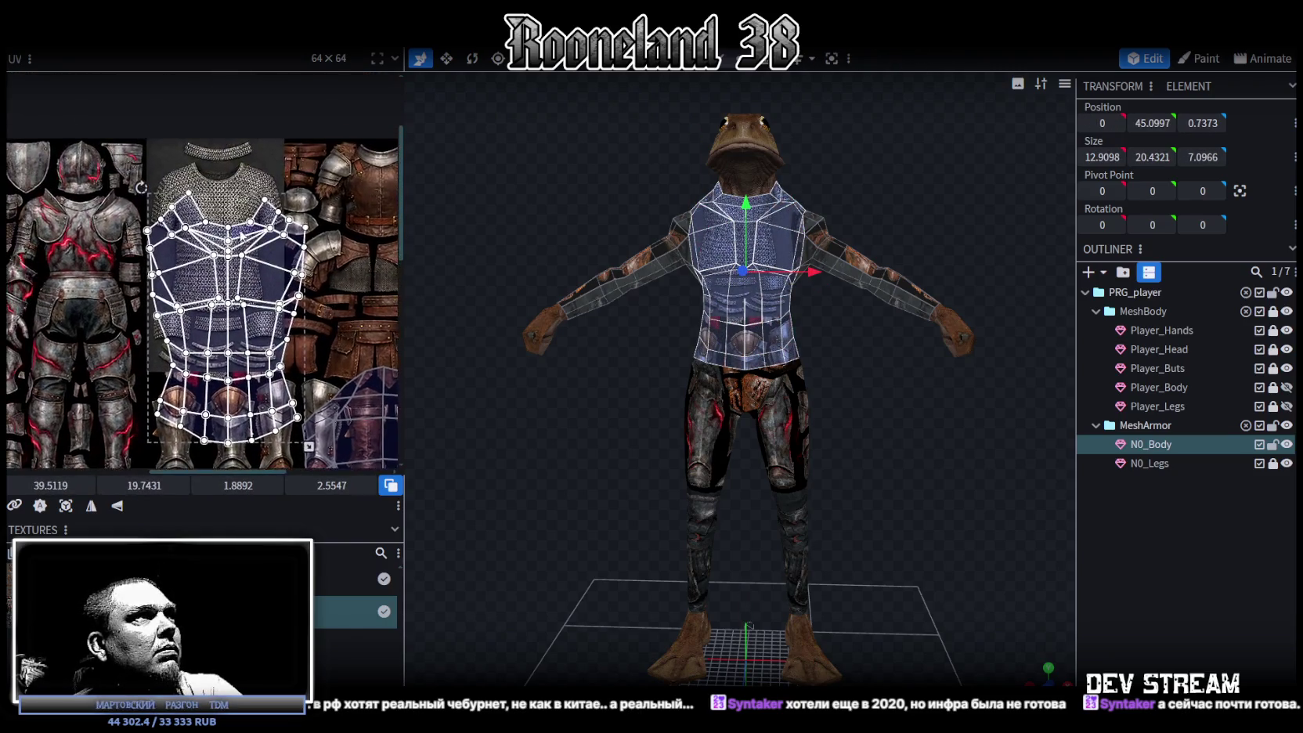
{"action": "scroll", "coordinate": [241, 233], "scroll_direction": "up", "scroll_amount": 2}
{"action": "left_click_drag", "start_coordinate": [145, 313], "coordinate": [209, 274]}
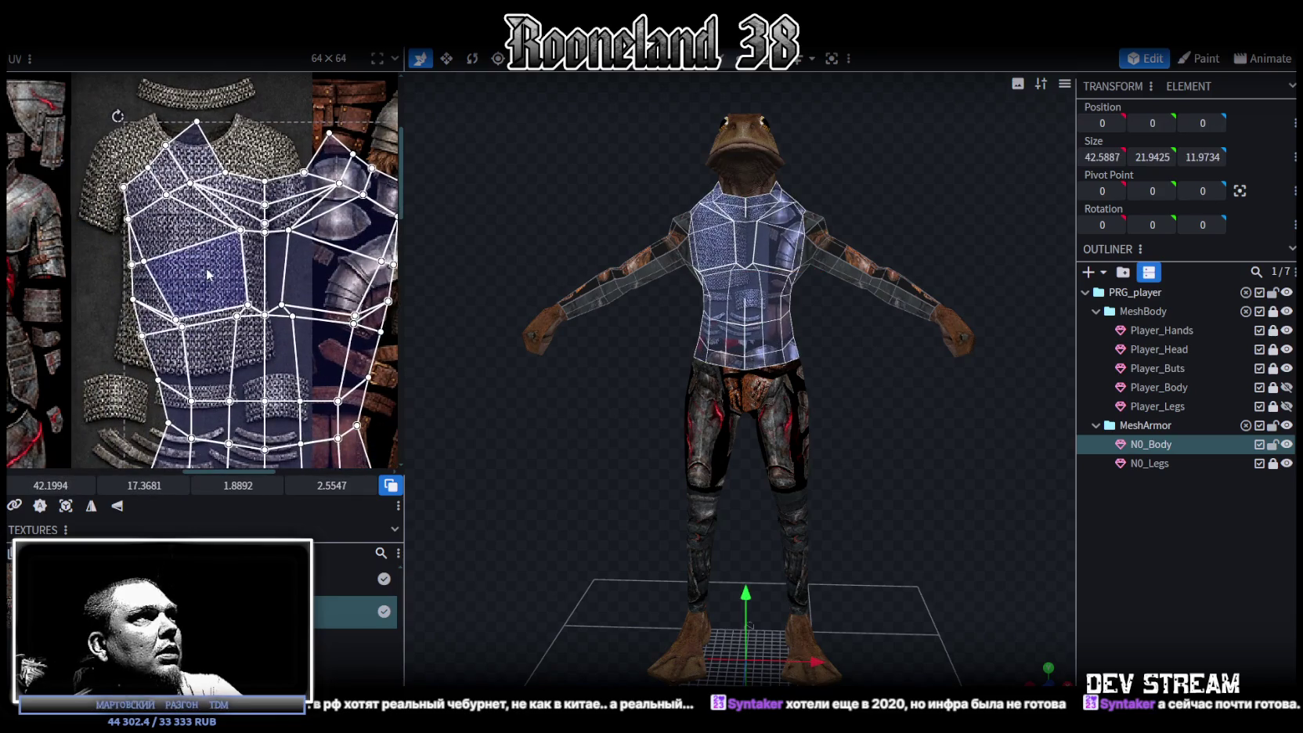
- Scale and reposition the chest island until it fits the chainmail shirt
{"action": "scroll", "coordinate": [219, 290], "scroll_direction": "down", "scroll_amount": 2}
{"action": "scroll", "coordinate": [251, 321], "scroll_direction": "down", "scroll_amount": 1}
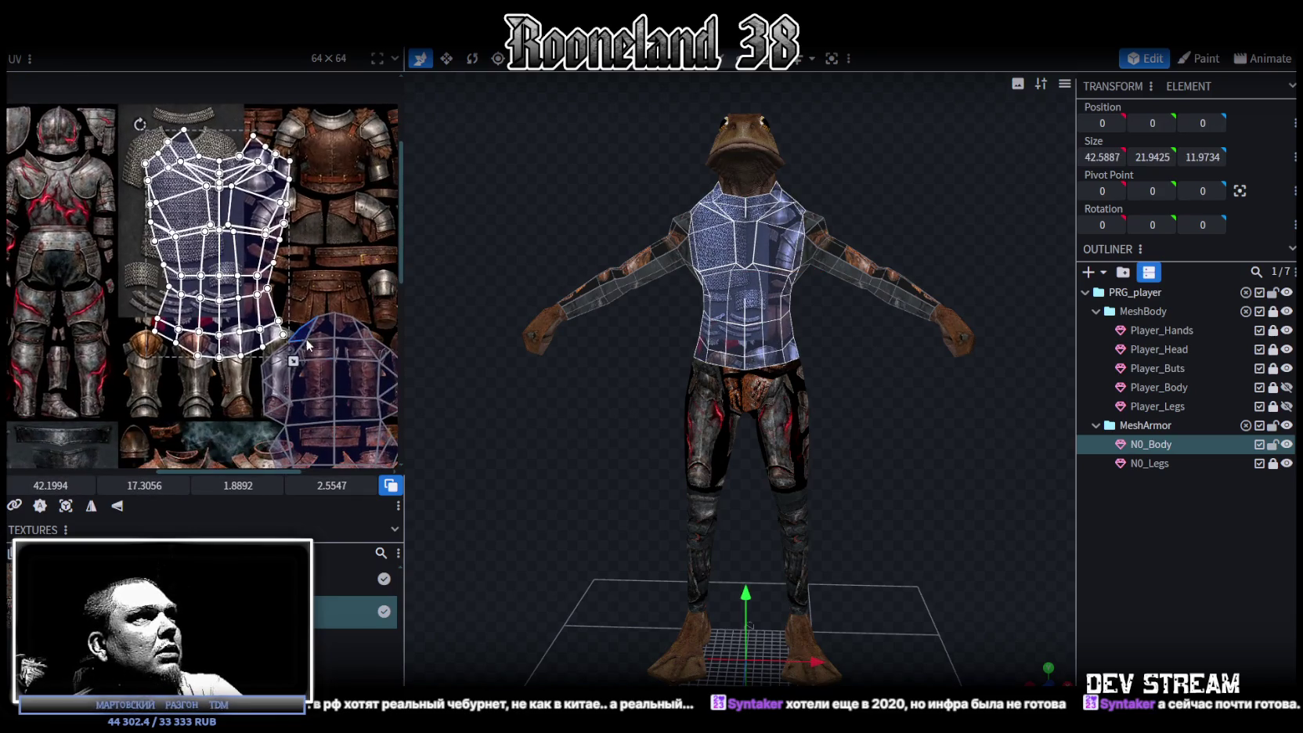
{"action": "left_click_drag", "start_coordinate": [294, 360], "coordinate": [226, 305]}
{"action": "scroll", "coordinate": [250, 219], "scroll_direction": "up", "scroll_amount": 3}
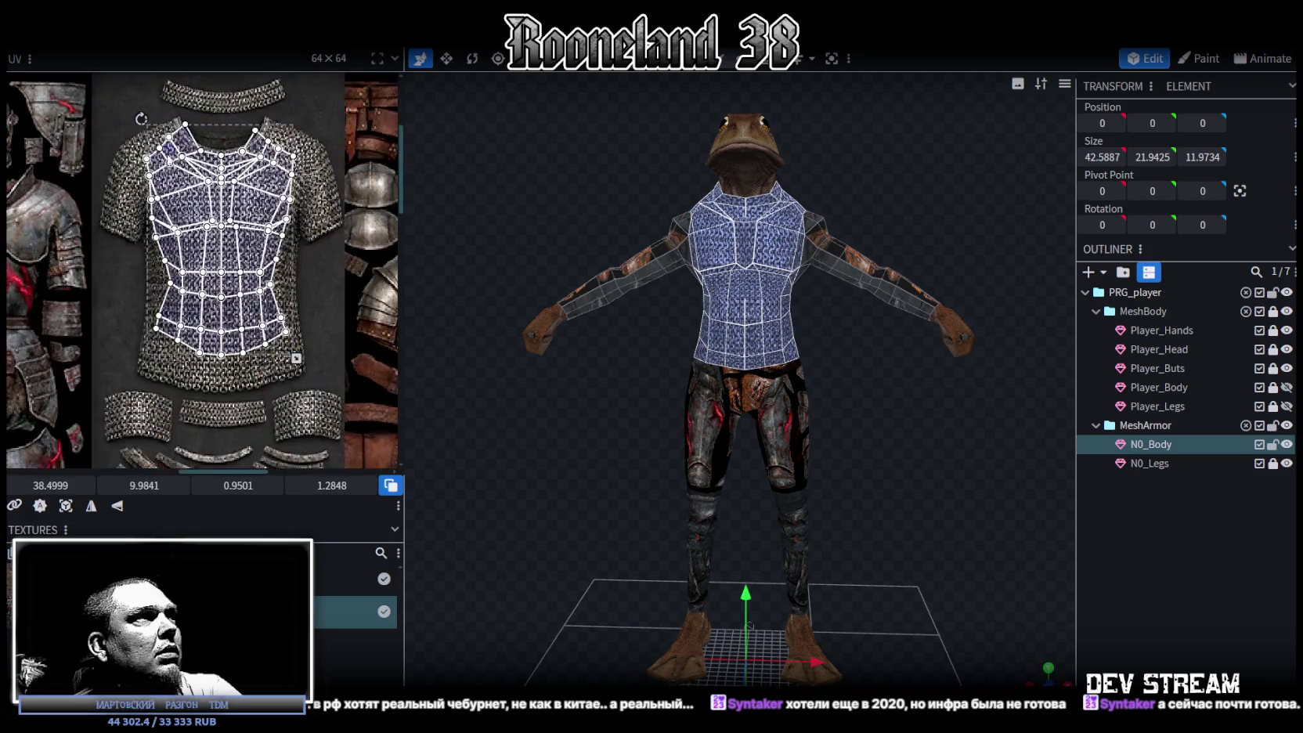
{"action": "scroll", "coordinate": [250, 220], "scroll_direction": "up", "scroll_amount": 2}
{"action": "scroll", "coordinate": [297, 329], "scroll_direction": "up", "scroll_amount": 1}
{"action": "left_click_drag", "start_coordinate": [338, 415], "coordinate": [312, 394]}
{"action": "scroll", "coordinate": [302, 199], "scroll_direction": "up", "scroll_amount": 2}
{"action": "mouse_move", "coordinate": [233, 280]}
{"action": "left_mouse_down"}
{"action": "mouse_move", "coordinate": [243, 294]}
{"action": "mouse_move", "coordinate": [224, 273]}
{"action": "left_mouse_up"}
{"action": "scroll", "coordinate": [340, 268], "scroll_direction": "down", "scroll_amount": 1}
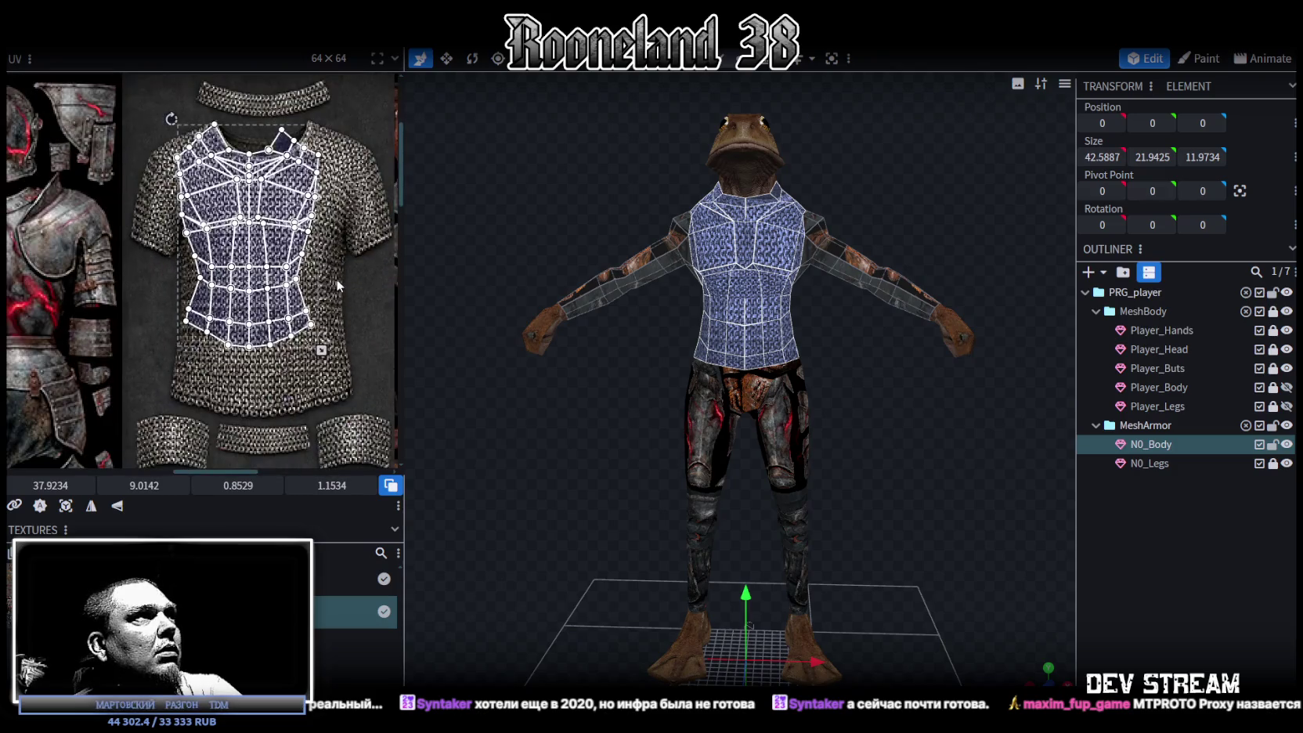
{"action": "scroll", "coordinate": [332, 309], "scroll_direction": "down", "scroll_amount": 1}
{"action": "left_click_drag", "start_coordinate": [315, 371], "coordinate": [343, 372]}
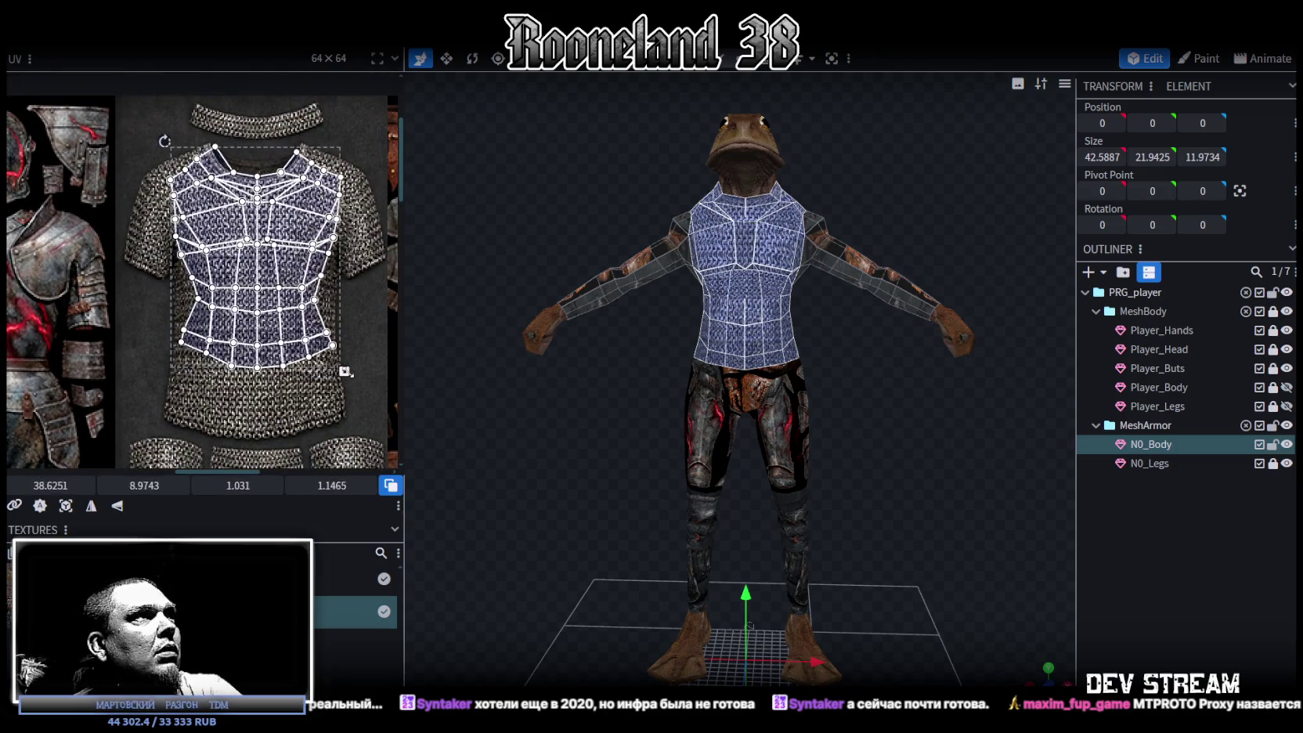
- Select the UV vertices around the shirt's neck corner
{"action": "scroll", "coordinate": [343, 372], "scroll_direction": "up", "scroll_amount": 2}
{"action": "scroll", "coordinate": [237, 218], "scroll_direction": "up", "scroll_amount": 2}
{"action": "scroll", "coordinate": [171, 212], "scroll_direction": "up", "scroll_amount": 2}
{"action": "left_click_drag", "start_coordinate": [159, 211], "coordinate": [217, 254]}
{"action": "scroll", "coordinate": [213, 251], "scroll_direction": "down", "scroll_amount": 1}
{"action": "mouse_move", "coordinate": [28, 213]}
{"action": "left_mouse_down"}
{"action": "mouse_move", "coordinate": [231, 308]}
{"action": "mouse_move", "coordinate": [217, 288]}
{"action": "mouse_move", "coordinate": [224, 307]}
{"action": "left_mouse_up"}
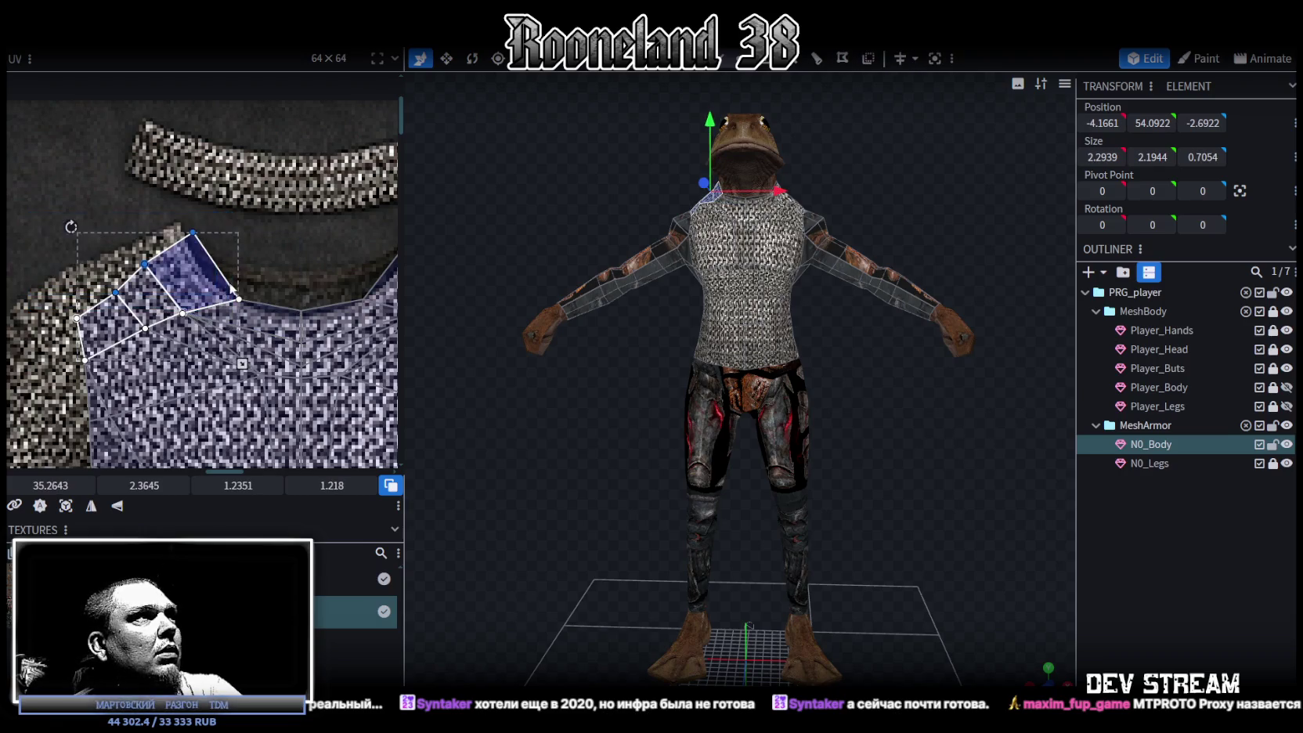
- Shift the selected neck vertices left, then move the left neck vertices up and left
{"action": "scroll", "coordinate": [266, 212], "scroll_direction": "up", "scroll_amount": 2}
{"action": "middle_click_drag", "start_coordinate": [267, 212], "coordinate": [284, 261]}
{"action": "left_click_drag", "start_coordinate": [279, 170], "coordinate": [250, 165]}
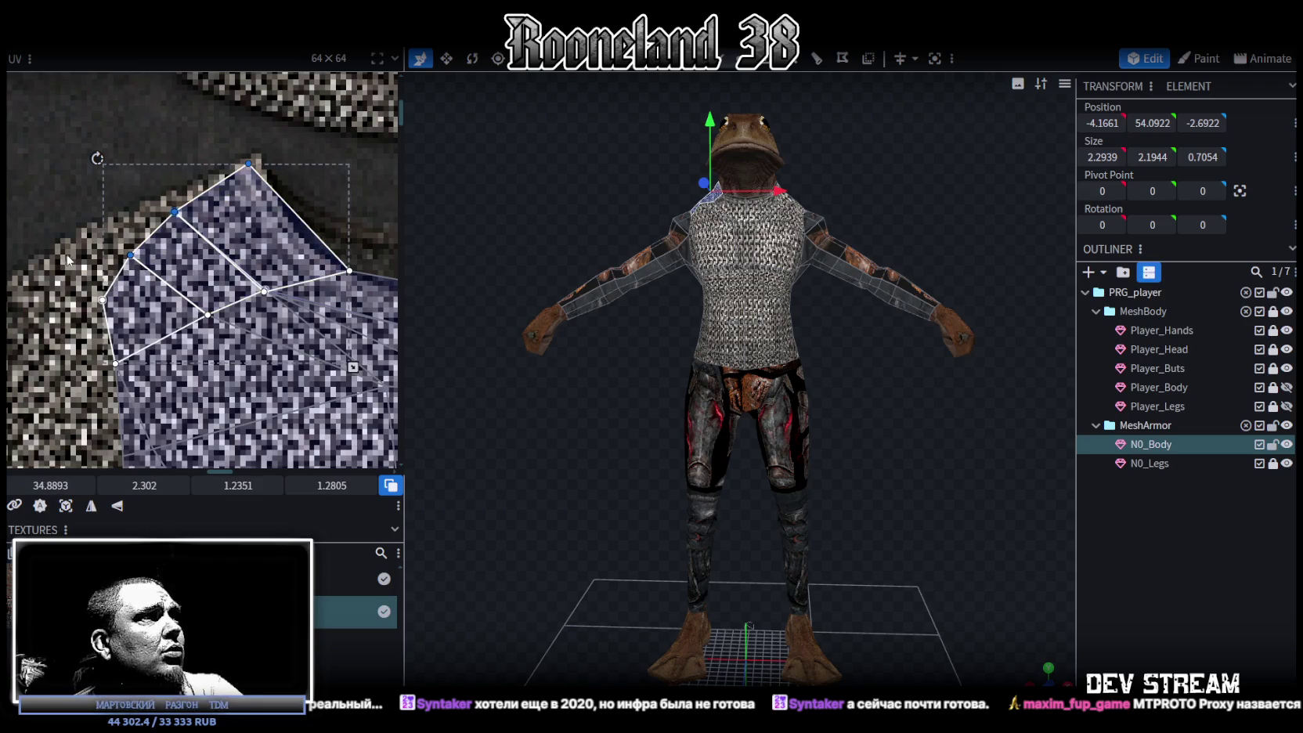
{"action": "left_click_drag", "start_coordinate": [66, 259], "coordinate": [139, 325]}
{"action": "left_click", "coordinate": [131, 255], "text": "shift"}
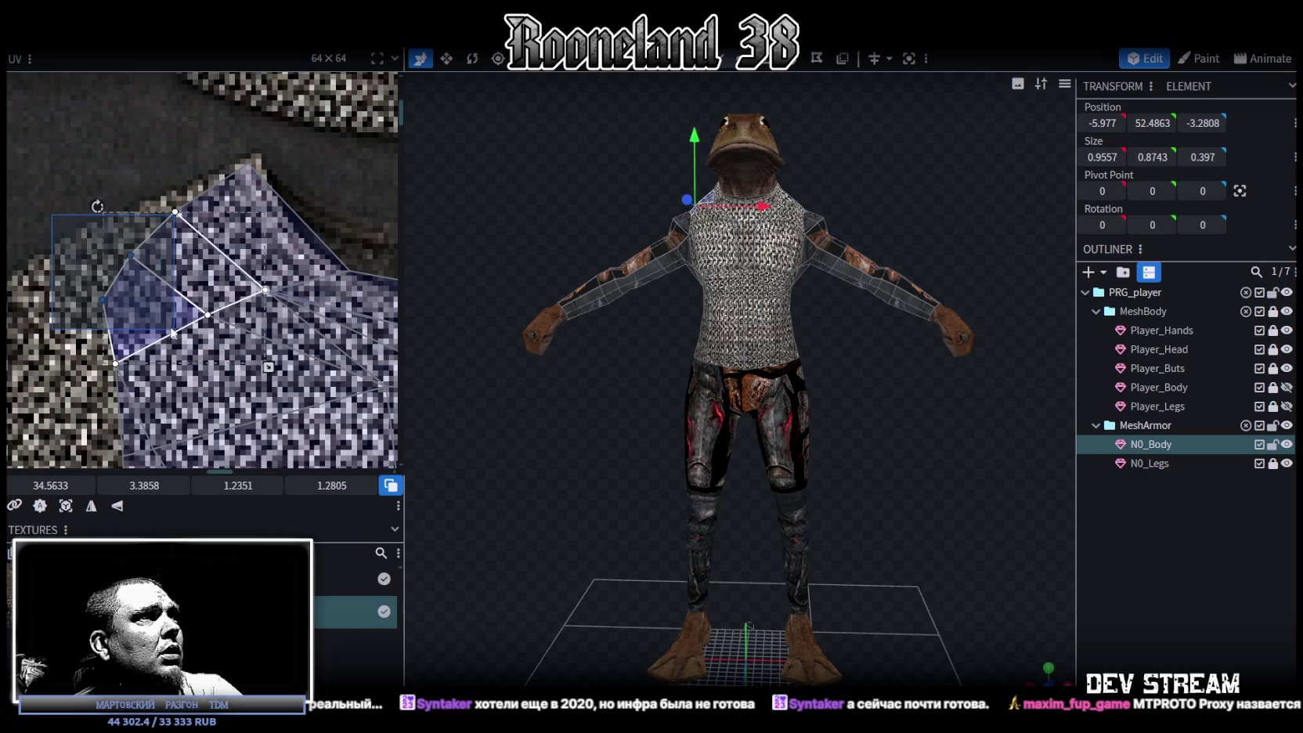
{"action": "left_click_drag", "start_coordinate": [121, 247], "coordinate": [92, 223]}
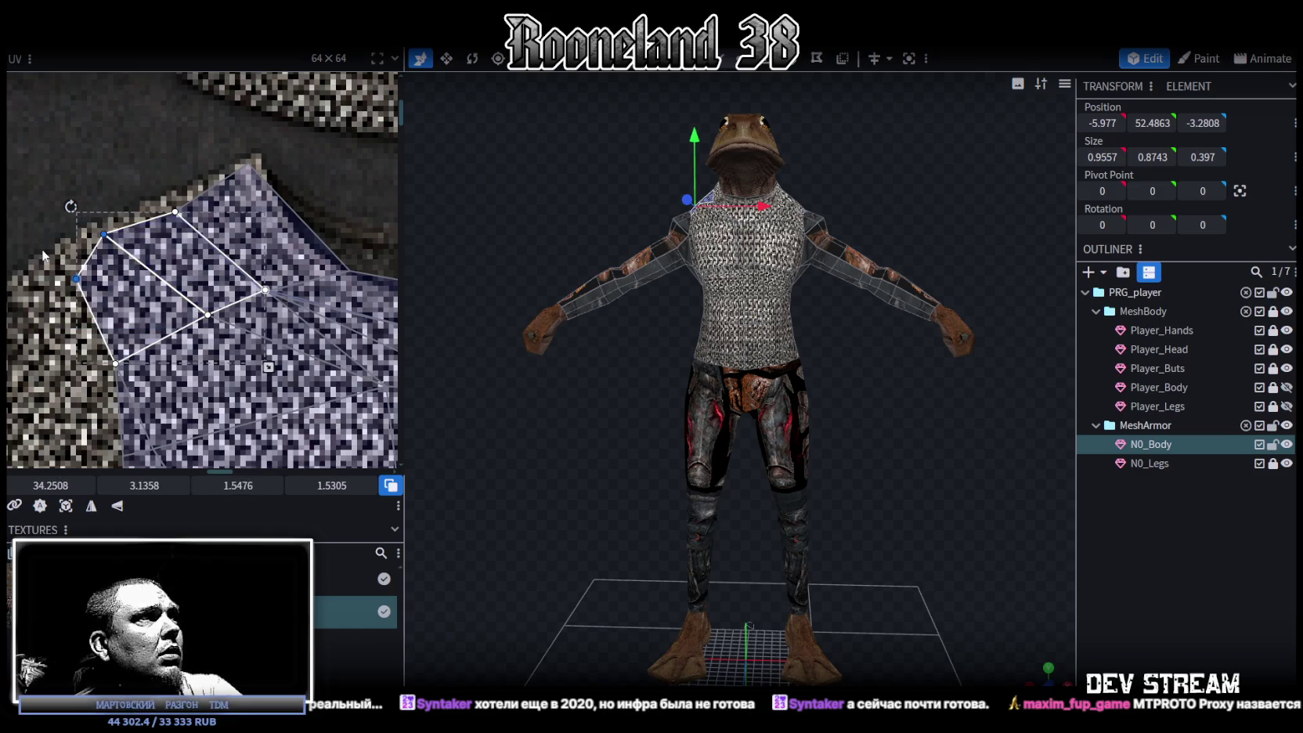
{"action": "left_click", "coordinate": [69, 272]}
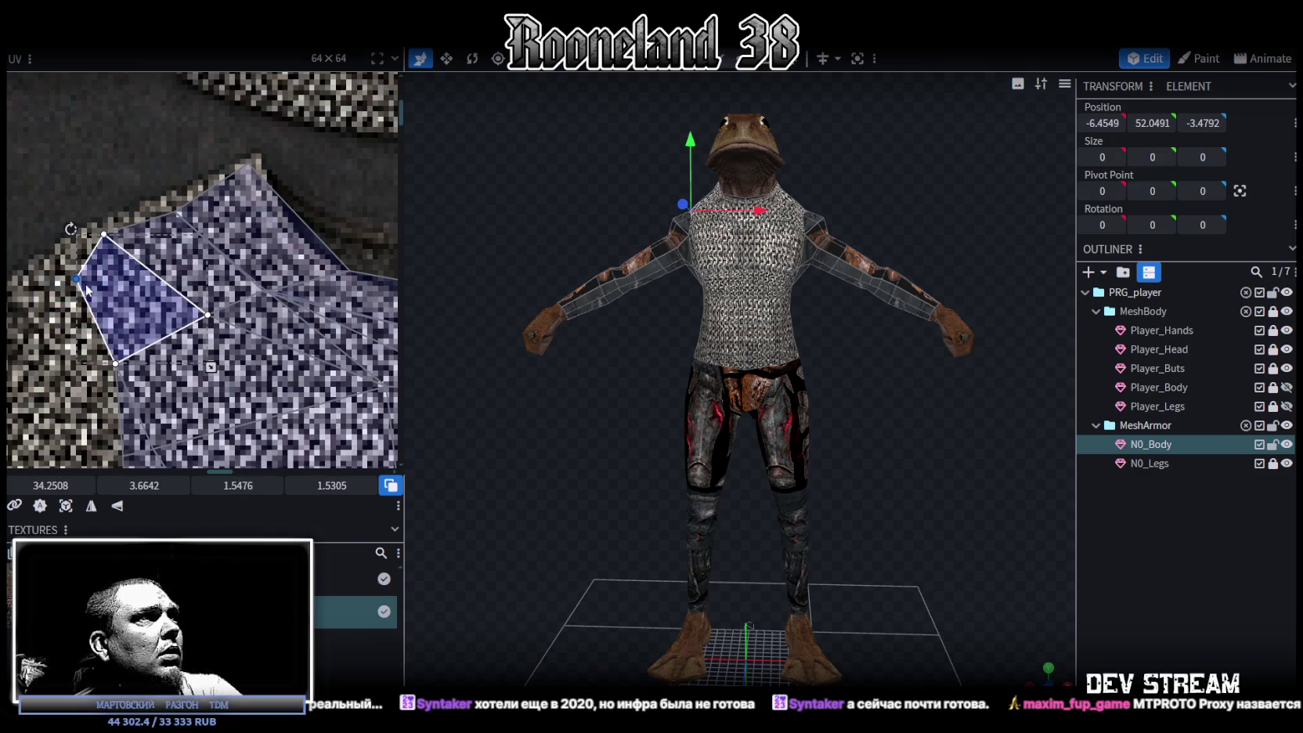
- Adjust the V-shaped collar vertices, nudging them down and moving one right and up
{"action": "left_click", "coordinate": [173, 210]}
{"action": "left_click", "coordinate": [174, 210]}
{"action": "scroll", "coordinate": [174, 209], "scroll_direction": "down", "scroll_amount": 3}
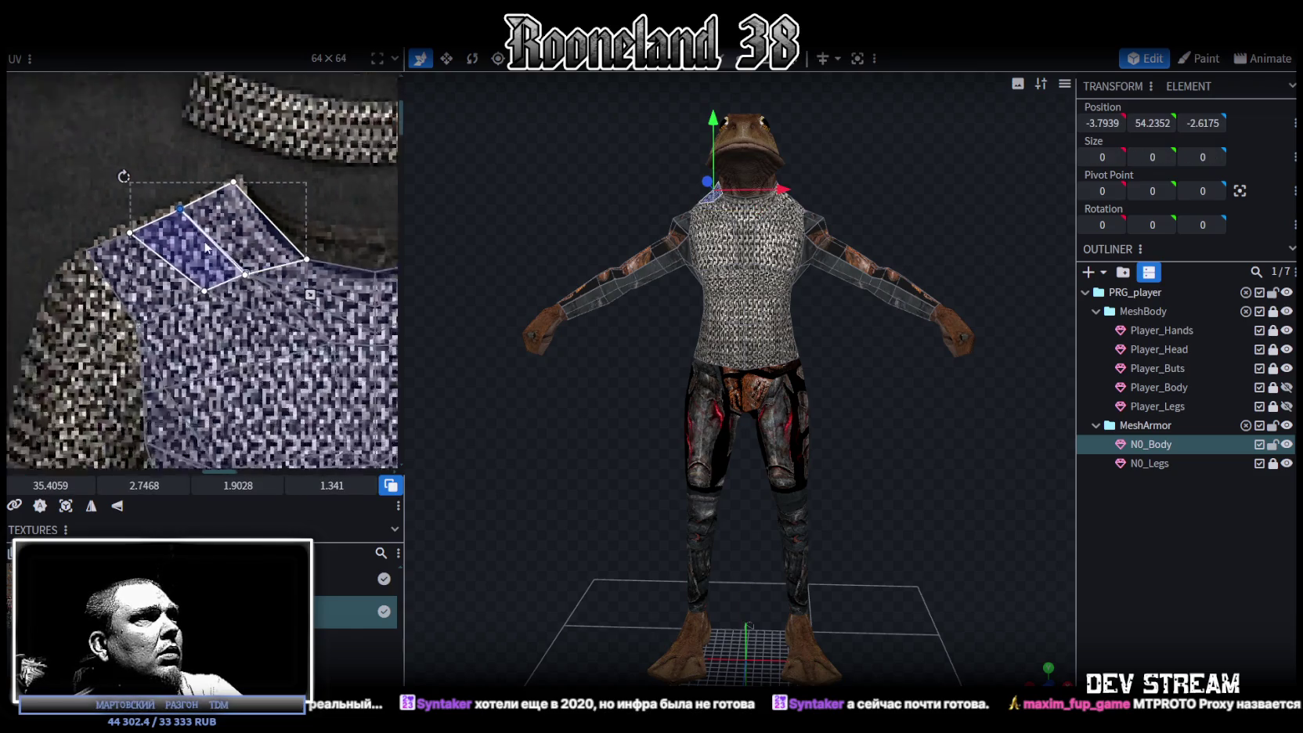
{"action": "scroll", "coordinate": [235, 223], "scroll_direction": "up", "scroll_amount": 3}
{"action": "left_click_drag", "start_coordinate": [243, 226], "coordinate": [197, 253]}
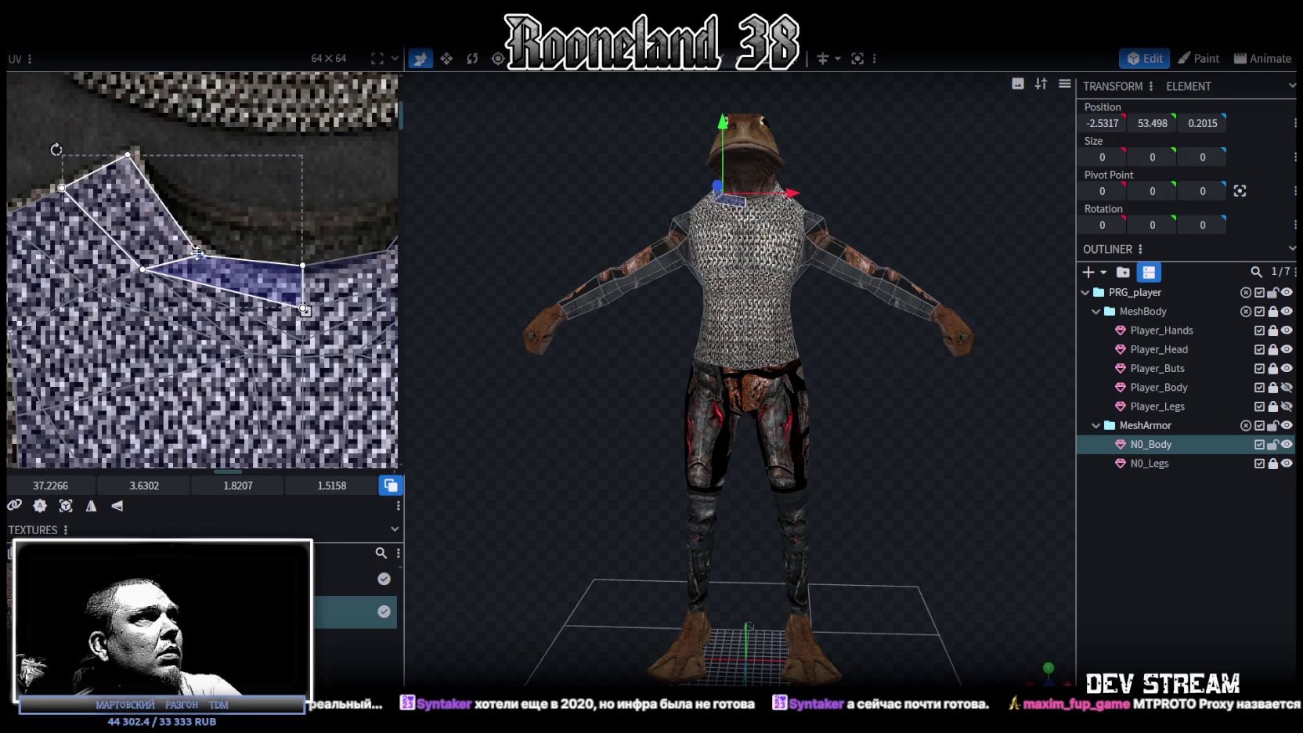
{"action": "left_click", "coordinate": [237, 261]}
{"action": "left_click_drag", "start_coordinate": [237, 261], "coordinate": [237, 265]}
{"action": "middle_click_drag", "start_coordinate": [279, 201], "coordinate": [155, 257]}
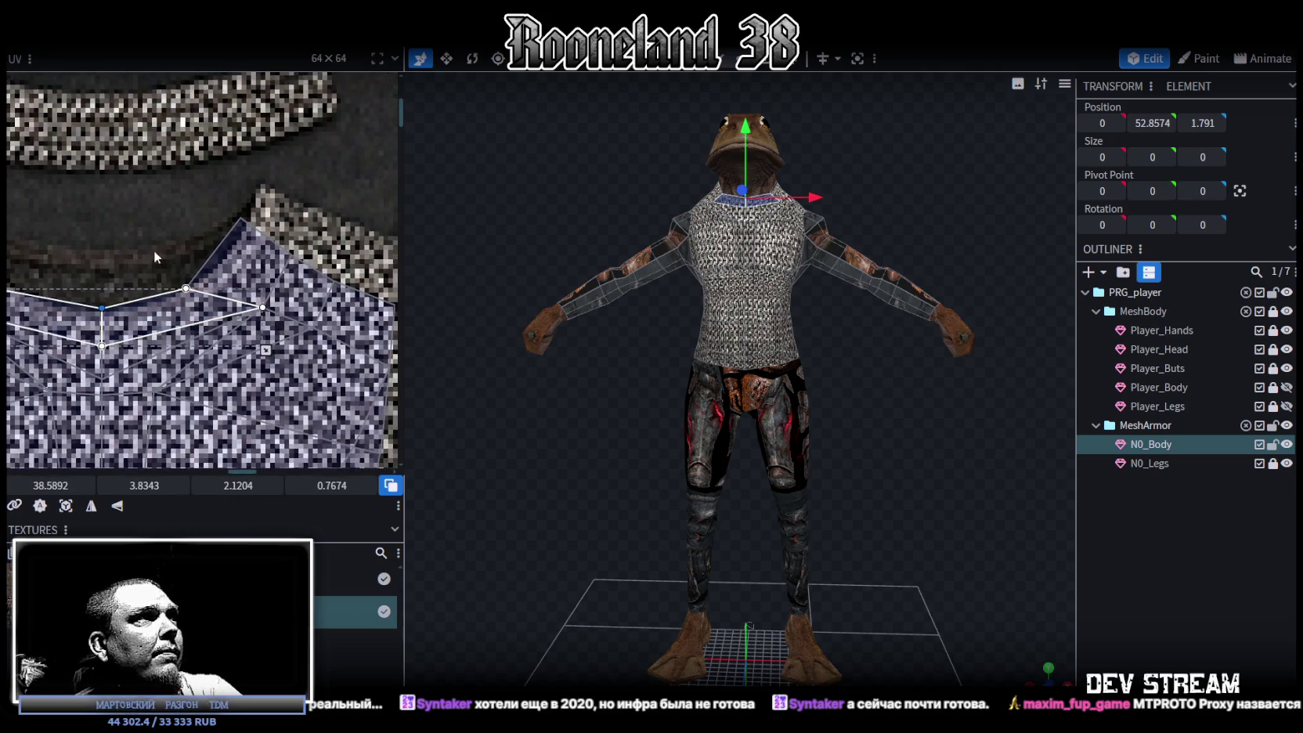
{"action": "left_click_drag", "start_coordinate": [186, 288], "coordinate": [215, 280]}
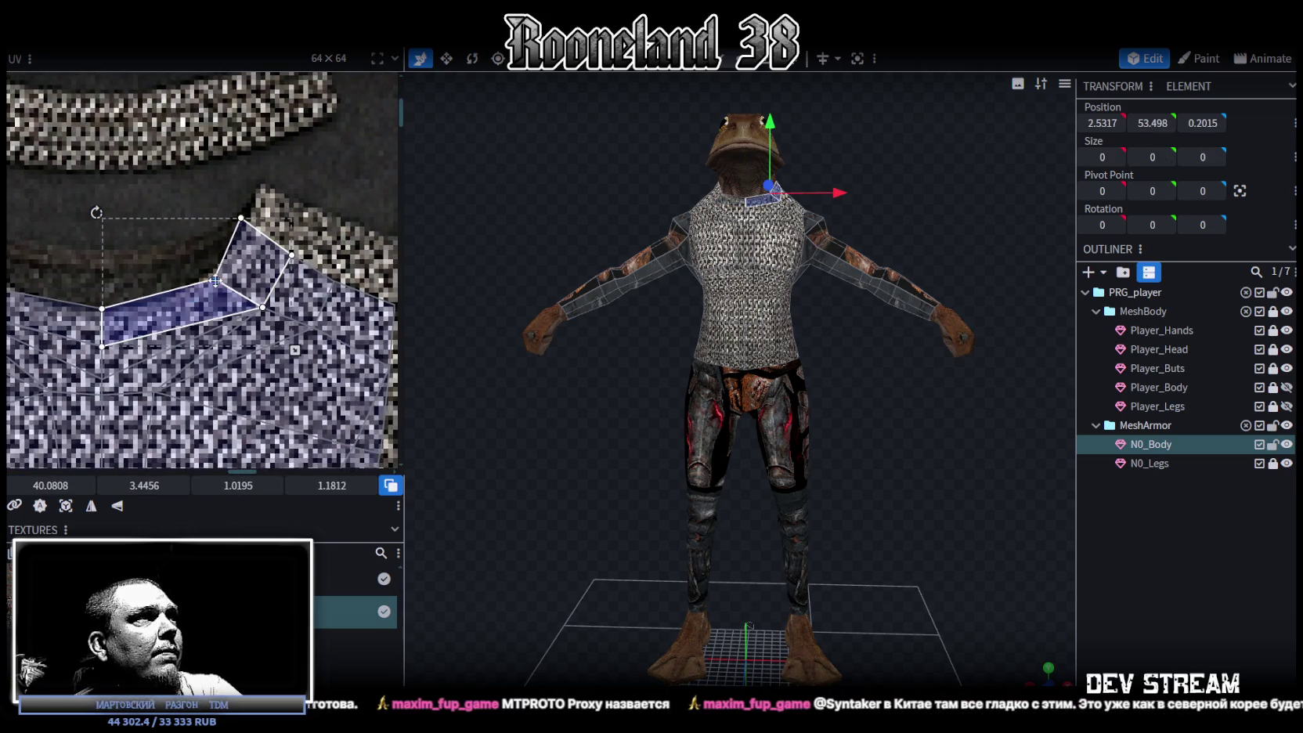
- Move the right-side neck vertices up and right, stretch that quad outward, then check the shoulders
{"action": "scroll", "coordinate": [127, 219], "scroll_direction": "up", "scroll_amount": 2}
{"action": "left_click_drag", "start_coordinate": [127, 220], "coordinate": [238, 308]}
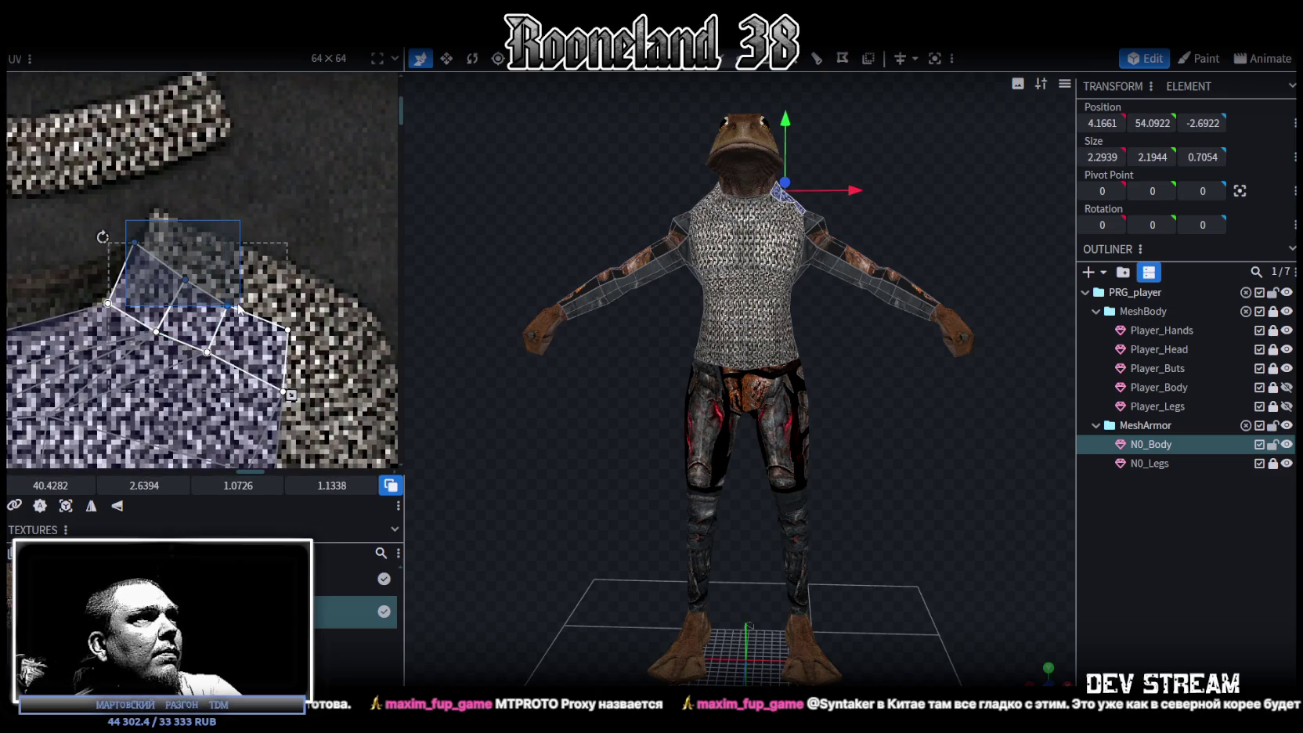
{"action": "left_click_drag", "start_coordinate": [188, 278], "coordinate": [211, 256]}
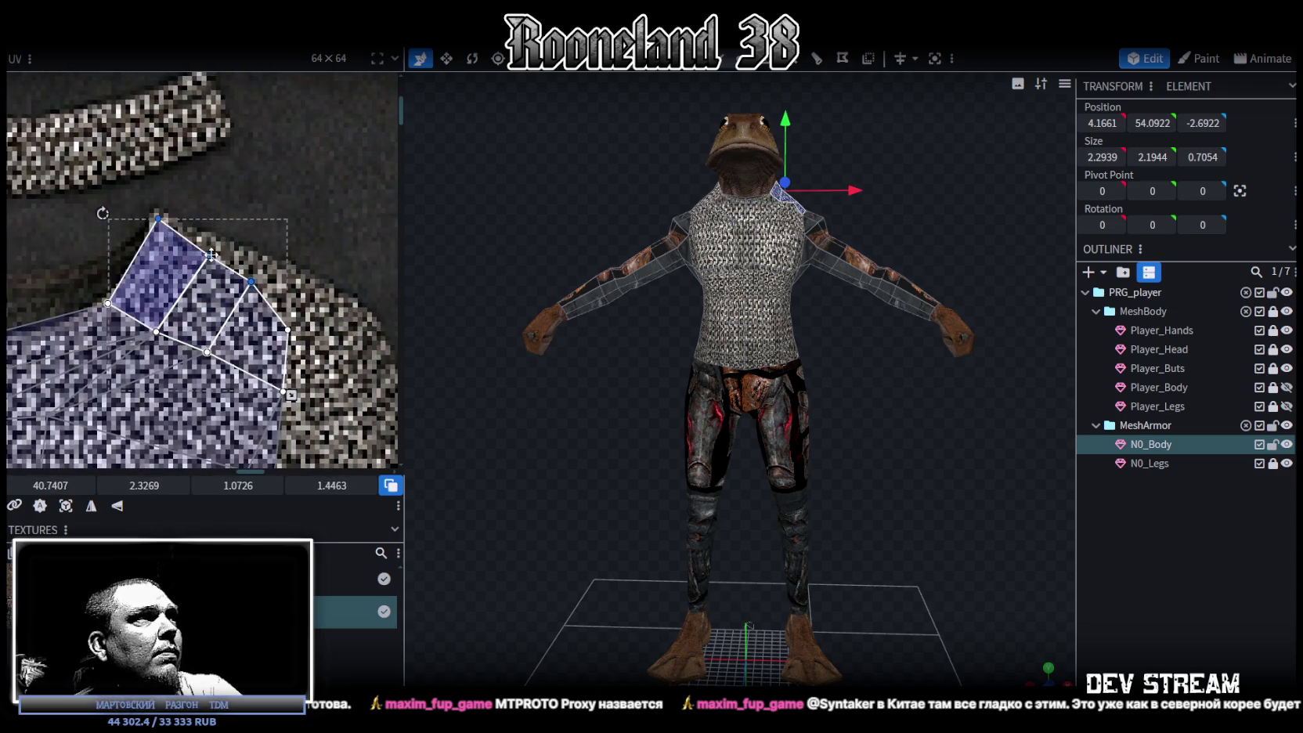
{"action": "left_click", "coordinate": [290, 329]}
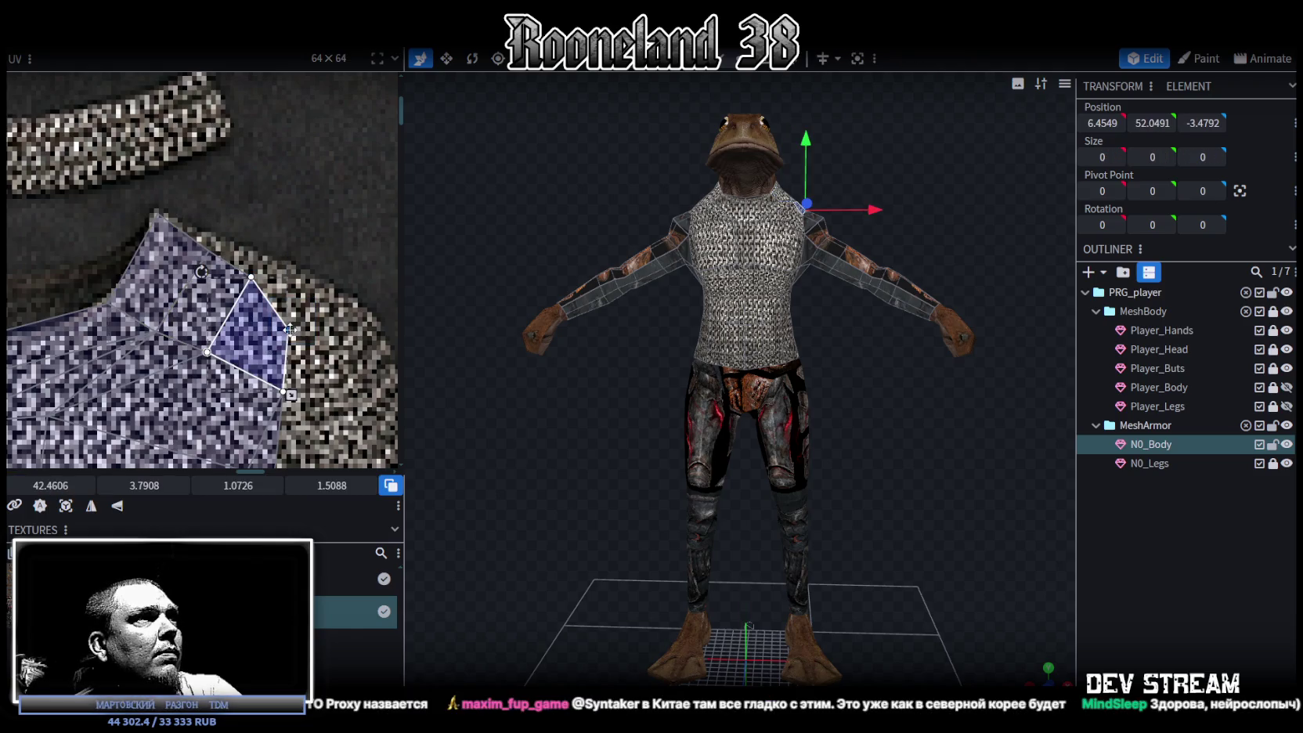
{"action": "left_click_drag", "start_coordinate": [290, 329], "coordinate": [359, 309]}
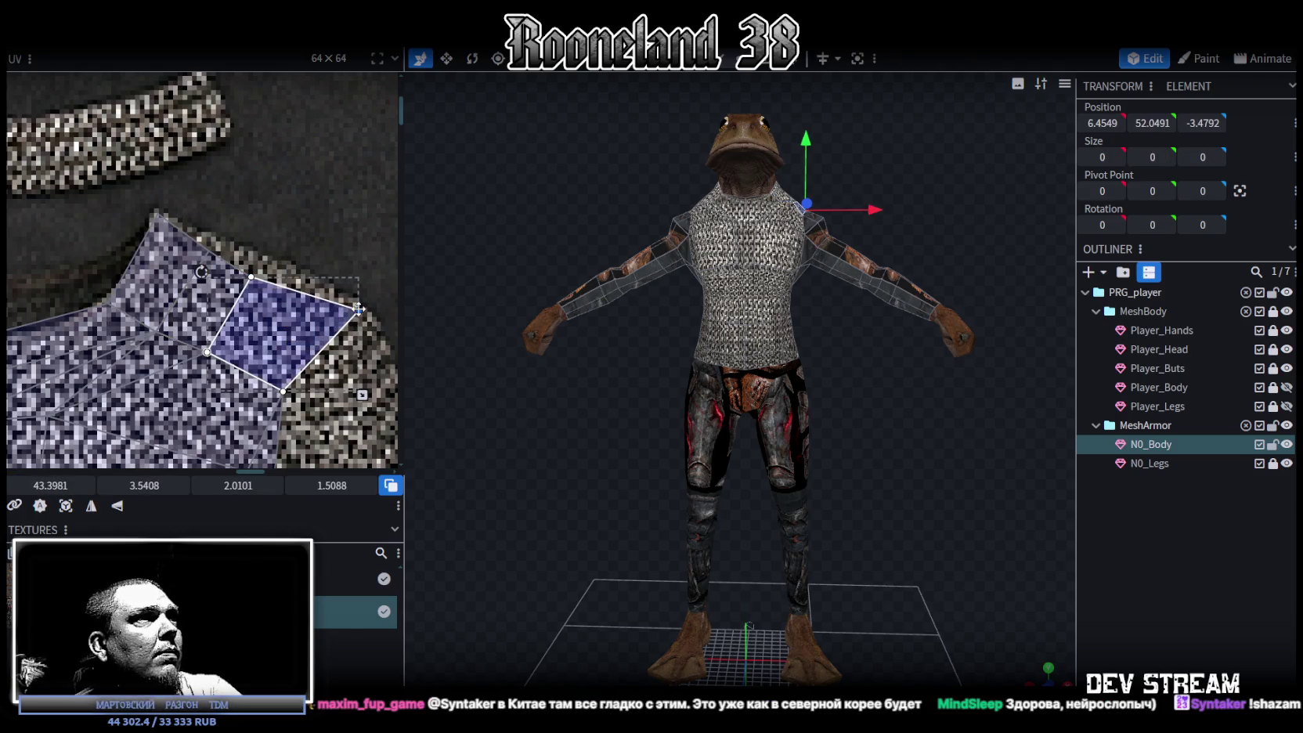
{"action": "left_click", "coordinate": [184, 290], "text": "shift"}
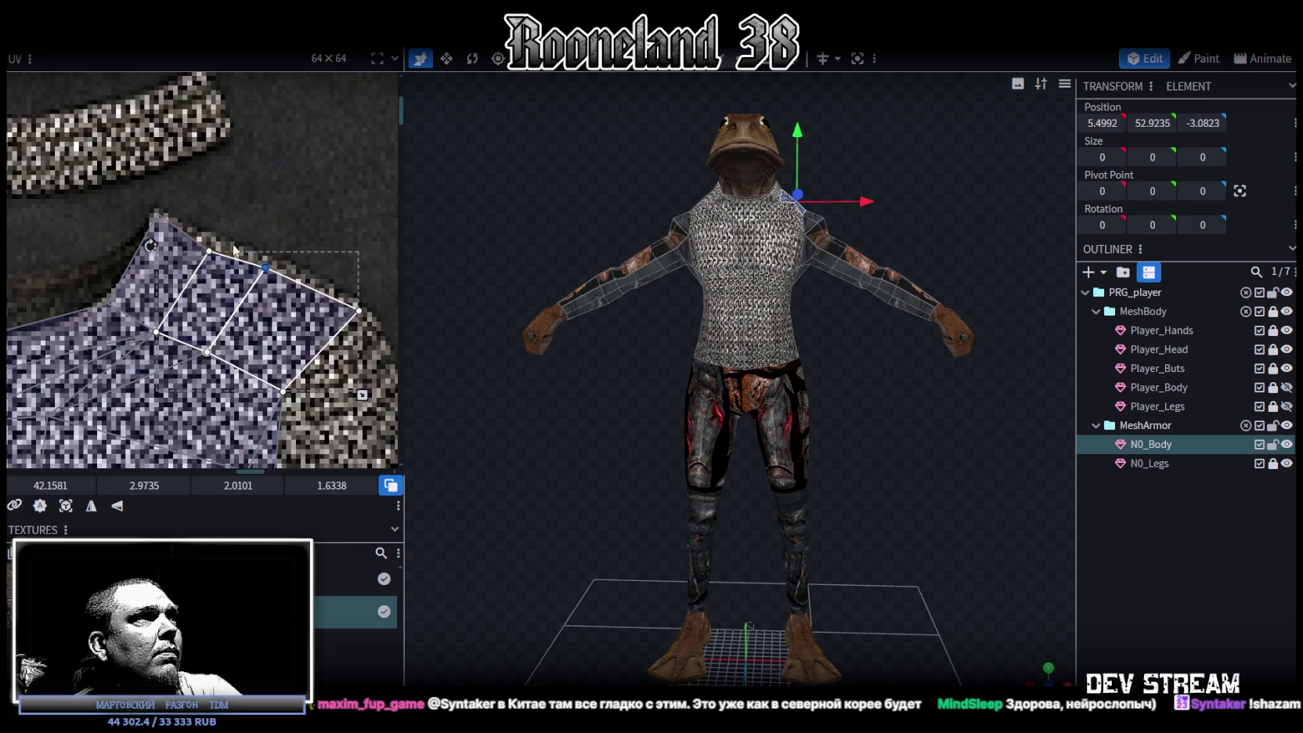
{"action": "left_click", "coordinate": [242, 255]}
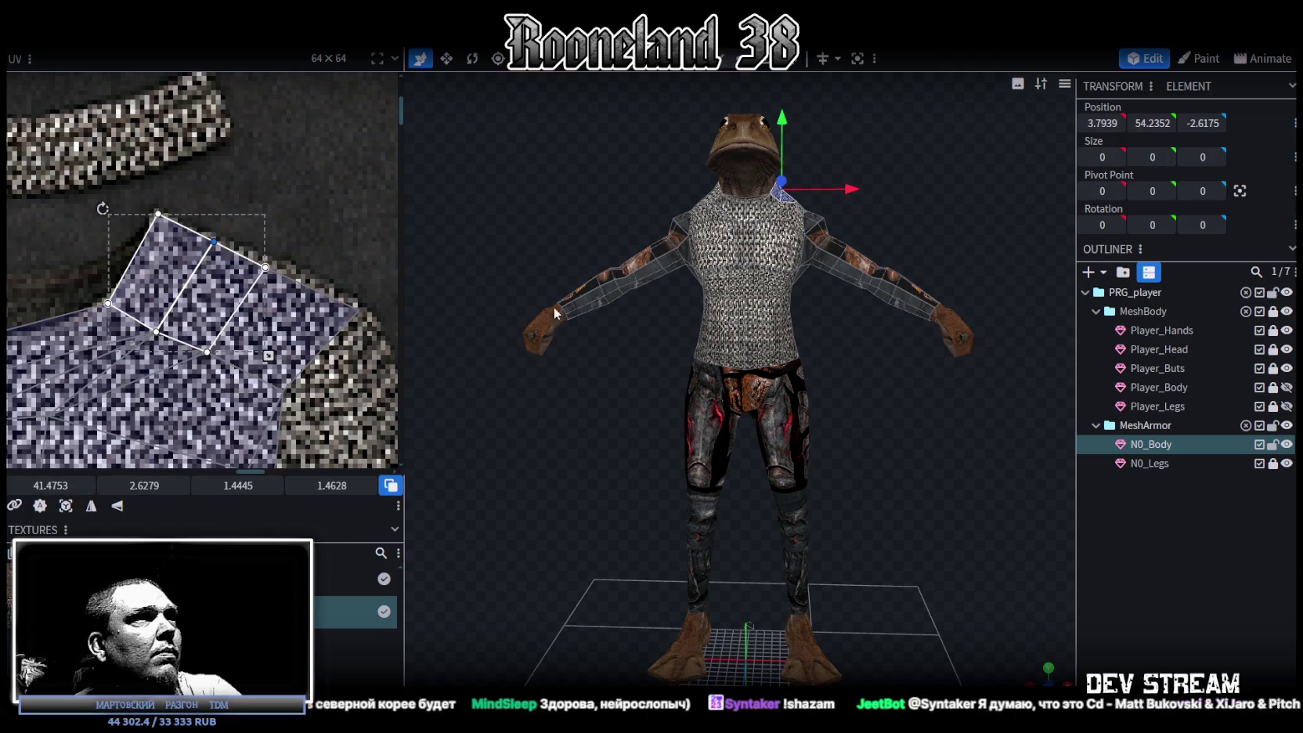
{"action": "scroll", "coordinate": [875, 407], "scroll_direction": "up", "scroll_amount": 5}
{"action": "mouse_move", "coordinate": [875, 407]}
{"action": "left_mouse_down"}
{"action": "mouse_move", "coordinate": [643, 463]}
{"action": "mouse_move", "coordinate": [837, 444]}
{"action": "mouse_move", "coordinate": [885, 326]}
{"action": "mouse_move", "coordinate": [853, 382]}
{"action": "mouse_move", "coordinate": [849, 371]}
{"action": "left_mouse_up"}
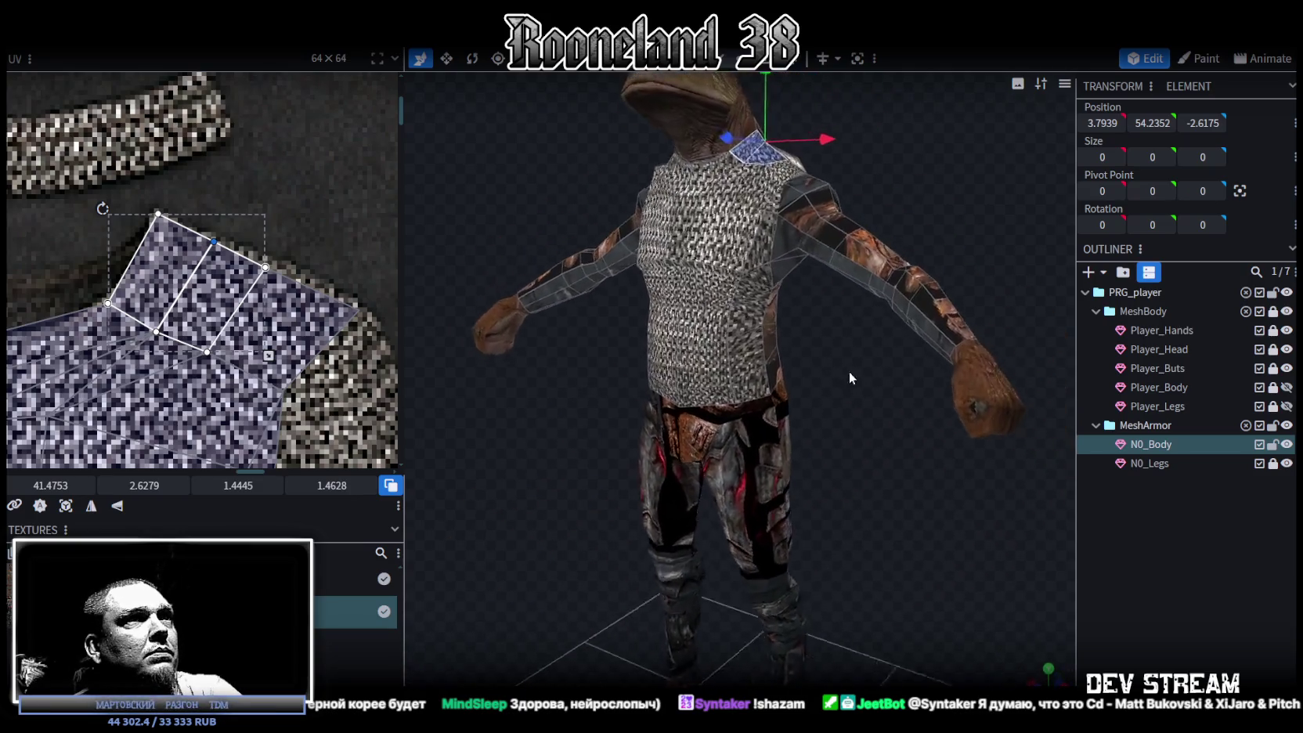
{"action": "left_click", "coordinate": [775, 335]}
- Inspect the armor and select the whole torso UV island
{"action": "scroll", "coordinate": [84, 391], "scroll_direction": "down", "scroll_amount": 5}
{"action": "scroll", "coordinate": [190, 208], "scroll_direction": "up", "scroll_amount": 1}
{"action": "scroll", "coordinate": [213, 276], "scroll_direction": "up", "scroll_amount": 1}
{"action": "mouse_move", "coordinate": [570, 478]}
{"action": "left_mouse_down"}
{"action": "mouse_move", "coordinate": [601, 442]}
{"action": "mouse_move", "coordinate": [590, 412]}
{"action": "mouse_move", "coordinate": [531, 432]}
{"action": "mouse_move", "coordinate": [533, 458]}
{"action": "mouse_move", "coordinate": [563, 445]}
{"action": "left_mouse_up"}
{"action": "scroll", "coordinate": [194, 272], "scroll_direction": "down", "scroll_amount": 1}
{"action": "scroll", "coordinate": [194, 273], "scroll_direction": "down", "scroll_amount": 2}
{"action": "double_click", "coordinate": [191, 337]}
- Move the torso island onto the chainmail shirt and scale it to fit, checking the back
{"action": "scroll", "coordinate": [288, 445], "scroll_direction": "down", "scroll_amount": 1}
{"action": "scroll", "coordinate": [288, 445], "scroll_direction": "down", "scroll_amount": 1}
{"action": "left_click_drag", "start_coordinate": [249, 290], "coordinate": [234, 261]}
{"action": "scroll", "coordinate": [234, 260], "scroll_direction": "up", "scroll_amount": 2}
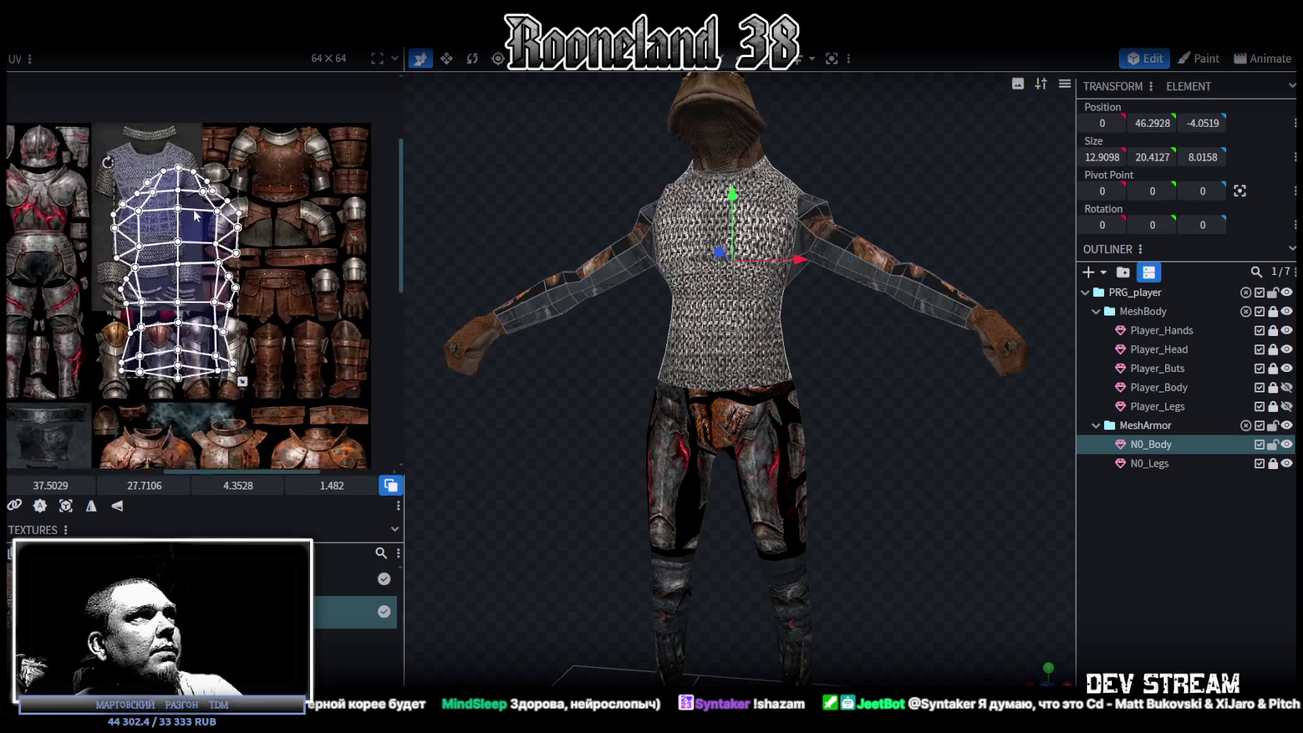
{"action": "scroll", "coordinate": [191, 216], "scroll_direction": "up", "scroll_amount": 1}
{"action": "mouse_move", "coordinate": [181, 204]}
{"action": "left_mouse_down"}
{"action": "mouse_move", "coordinate": [216, 208]}
{"action": "mouse_move", "coordinate": [202, 213]}
{"action": "left_mouse_up"}
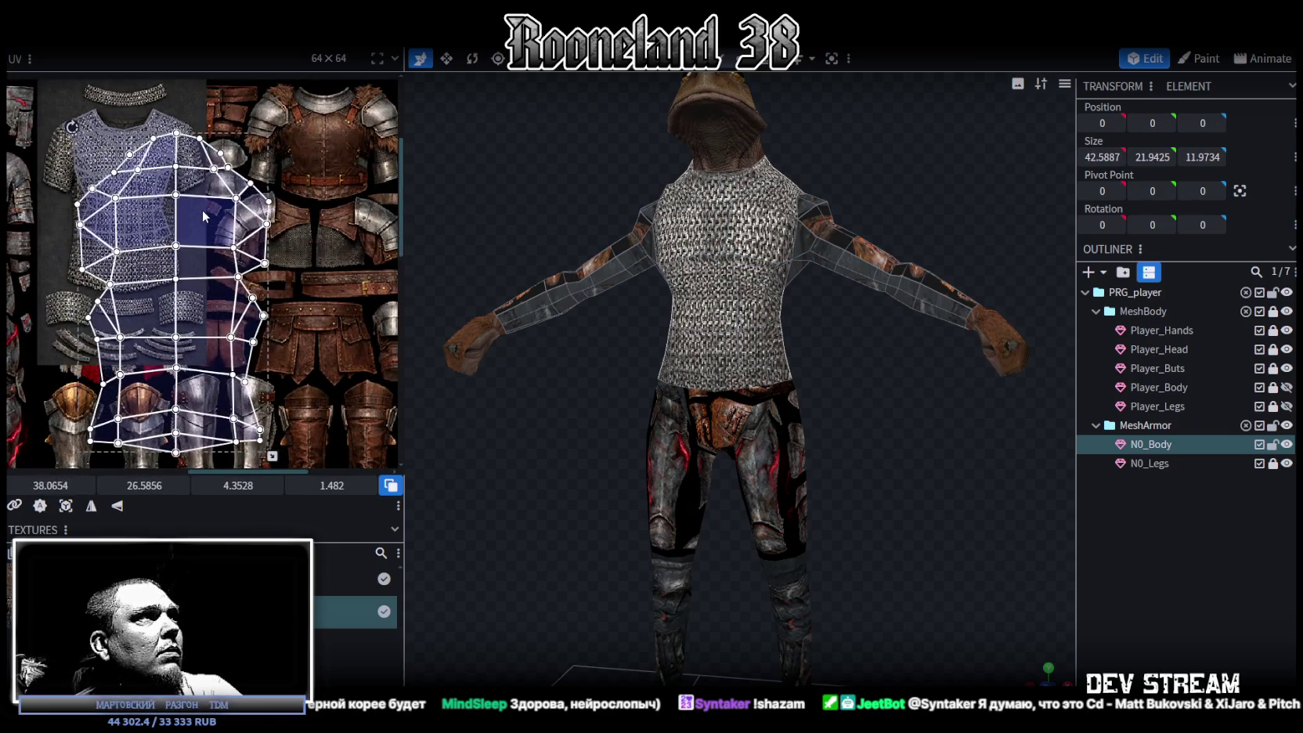
{"action": "scroll", "coordinate": [289, 341], "scroll_direction": "down", "scroll_amount": 1}
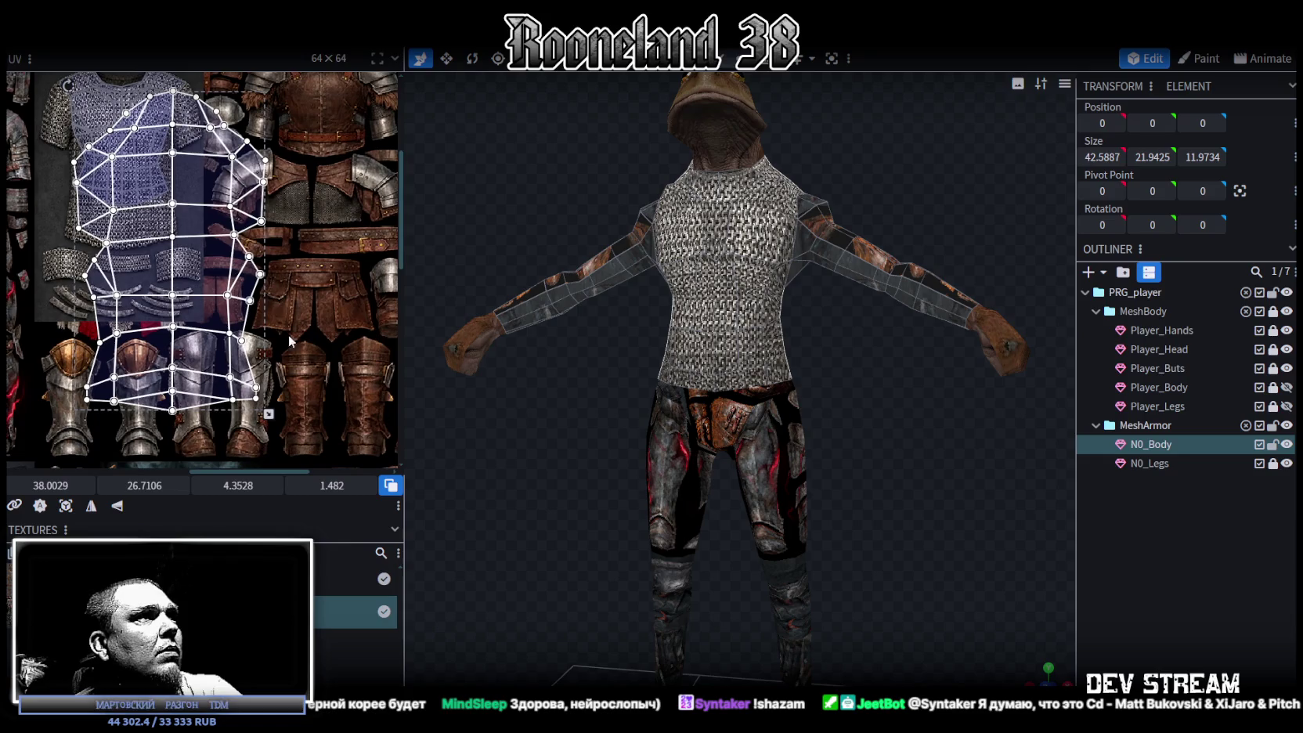
{"action": "left_click_drag", "start_coordinate": [269, 416], "coordinate": [201, 356]}
{"action": "left_click_drag", "start_coordinate": [166, 328], "coordinate": [174, 329]}
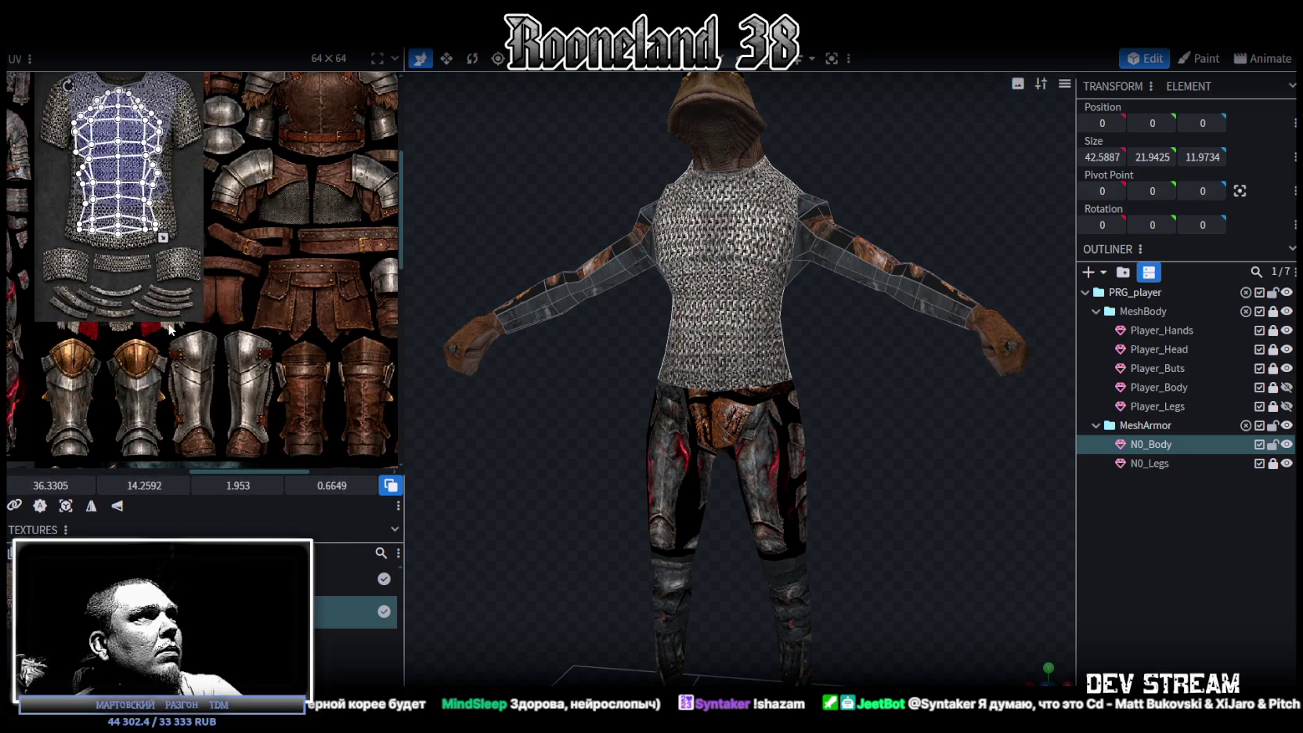
{"action": "mouse_move", "coordinate": [879, 473]}
{"action": "left_mouse_down"}
{"action": "mouse_move", "coordinate": [743, 481]}
{"action": "mouse_move", "coordinate": [847, 510]}
{"action": "mouse_move", "coordinate": [826, 502]}
{"action": "left_mouse_up"}
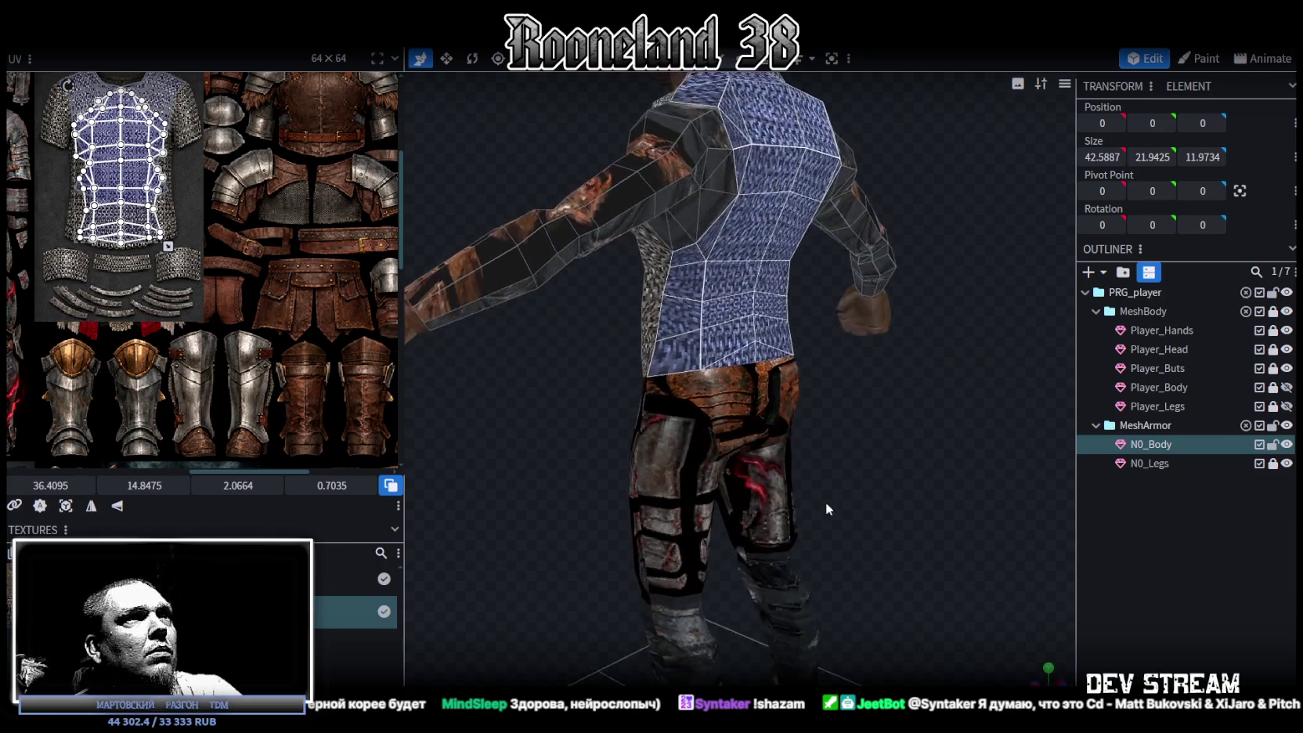
{"action": "left_click", "coordinate": [1096, 552]}
- Reshape the underarm side face's right edge on the chainmail by moving its UV vertices
{"action": "left_click_drag", "start_coordinate": [860, 469], "coordinate": [730, 369]}
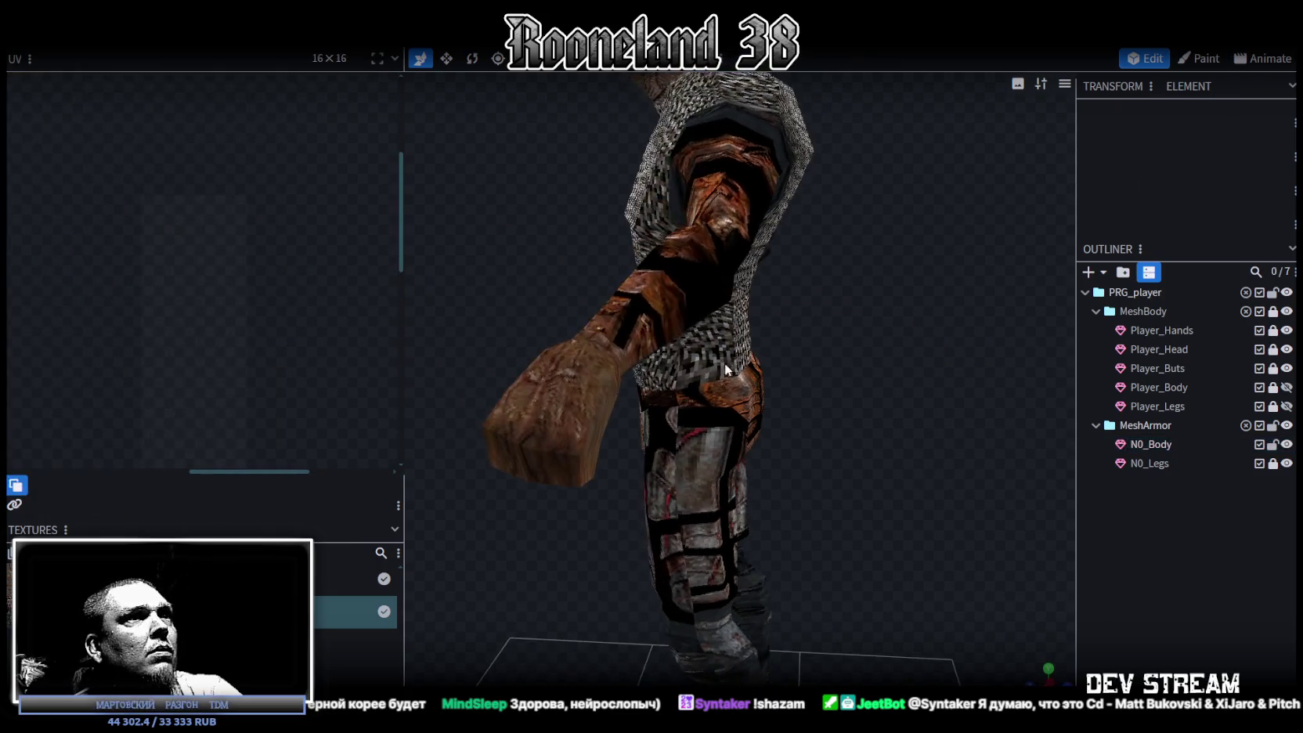
{"action": "left_click", "coordinate": [724, 365]}
{"action": "left_click", "coordinate": [690, 343]}
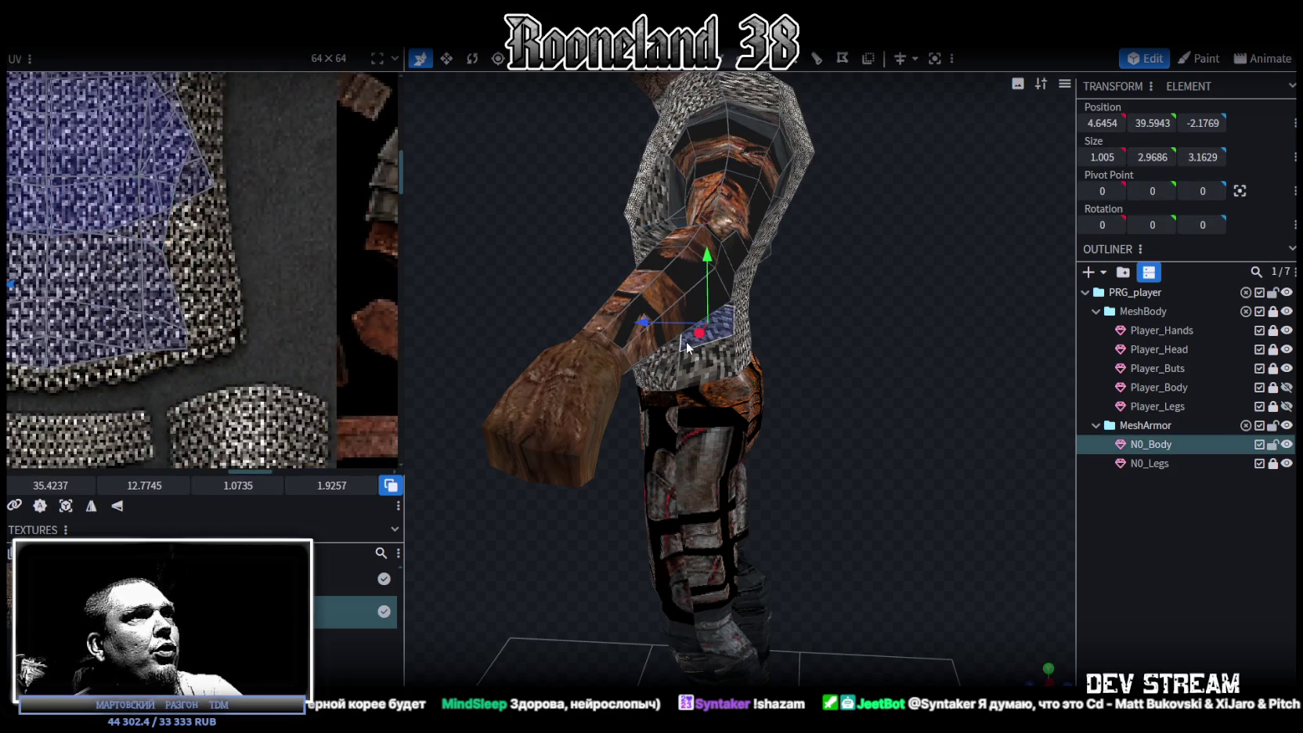
{"action": "scroll", "coordinate": [174, 232], "scroll_direction": "up", "scroll_amount": 4}
{"action": "left_click_drag", "start_coordinate": [286, 235], "coordinate": [242, 439]}
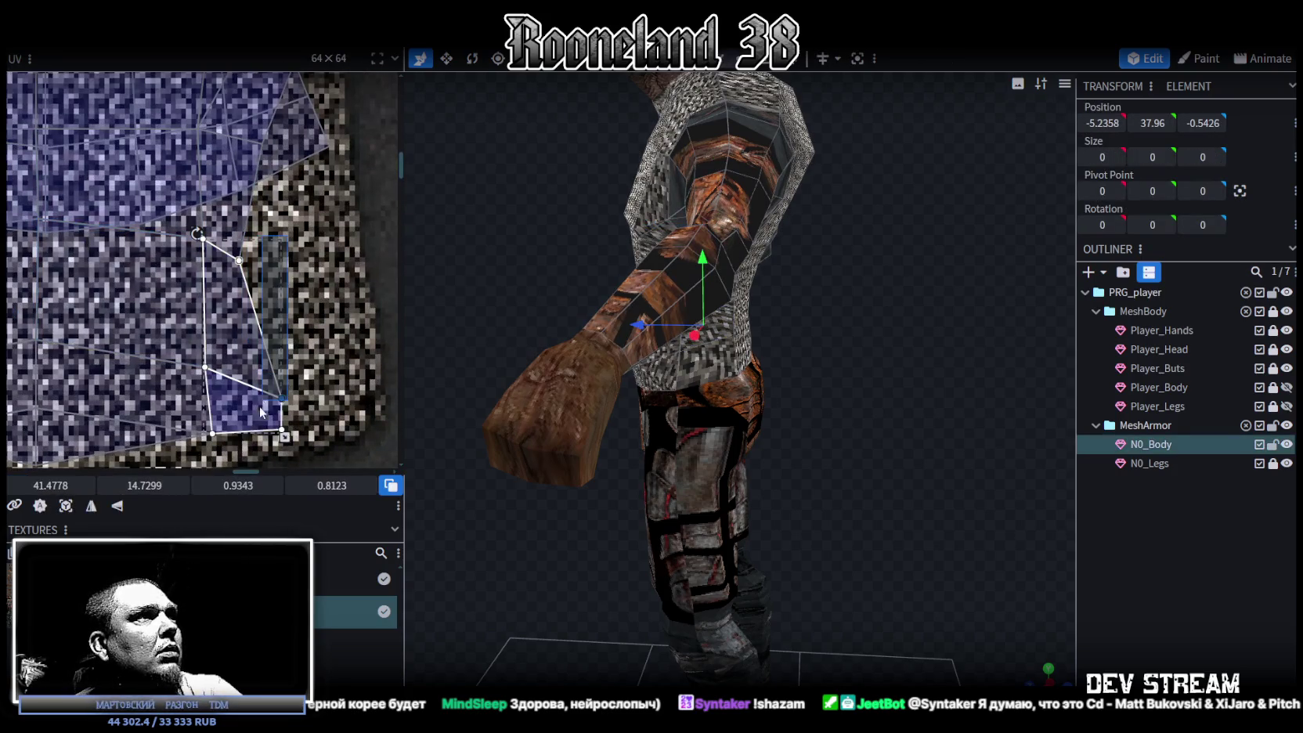
{"action": "left_click_drag", "start_coordinate": [289, 394], "coordinate": [374, 378]}
{"action": "left_click_drag", "start_coordinate": [991, 580], "coordinate": [607, 567]}
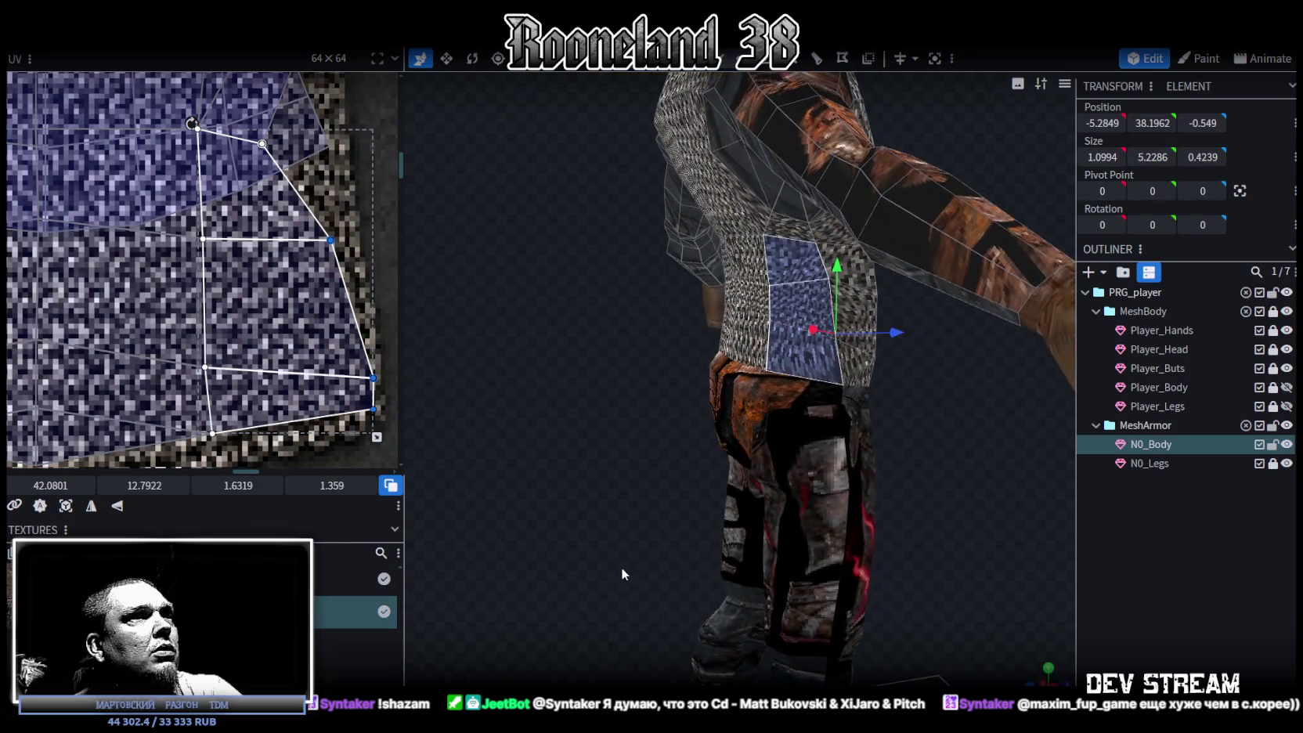
{"action": "left_click", "coordinate": [375, 377]}
{"action": "left_click_drag", "start_coordinate": [374, 378], "coordinate": [369, 326]}
{"action": "left_click", "coordinate": [368, 325]}
{"action": "left_click_drag", "start_coordinate": [374, 408], "coordinate": [360, 412]}
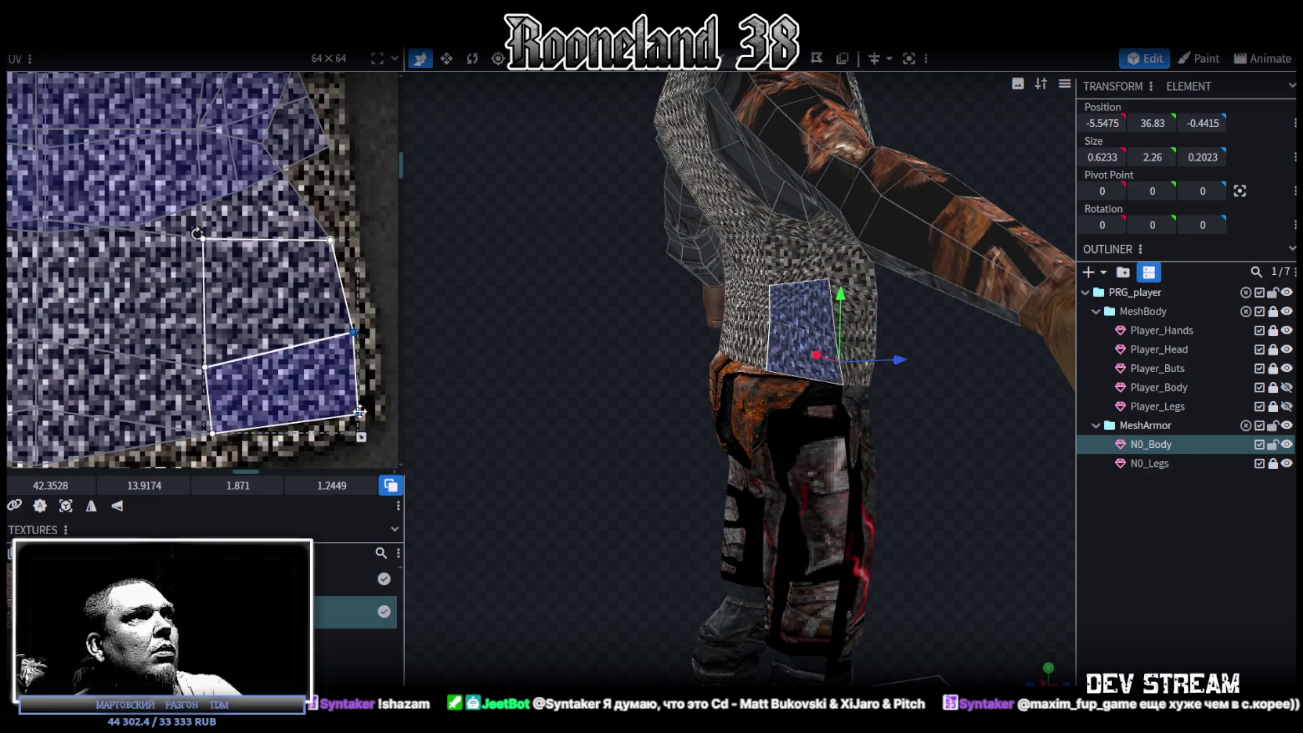
- Shift the face's left UV vertices leftward to finish its shape
{"action": "scroll", "coordinate": [222, 394], "scroll_direction": "down", "scroll_amount": 3}
{"action": "scroll", "coordinate": [221, 394], "scroll_direction": "down", "scroll_amount": 2}
{"action": "mouse_move", "coordinate": [188, 316]}
{"action": "left_mouse_down"}
{"action": "mouse_move", "coordinate": [228, 405]}
{"action": "mouse_move", "coordinate": [181, 354]}
{"action": "mouse_move", "coordinate": [177, 393]}
{"action": "left_mouse_up"}
{"action": "left_click", "coordinate": [182, 371]}
{"action": "left_click", "coordinate": [228, 330]}
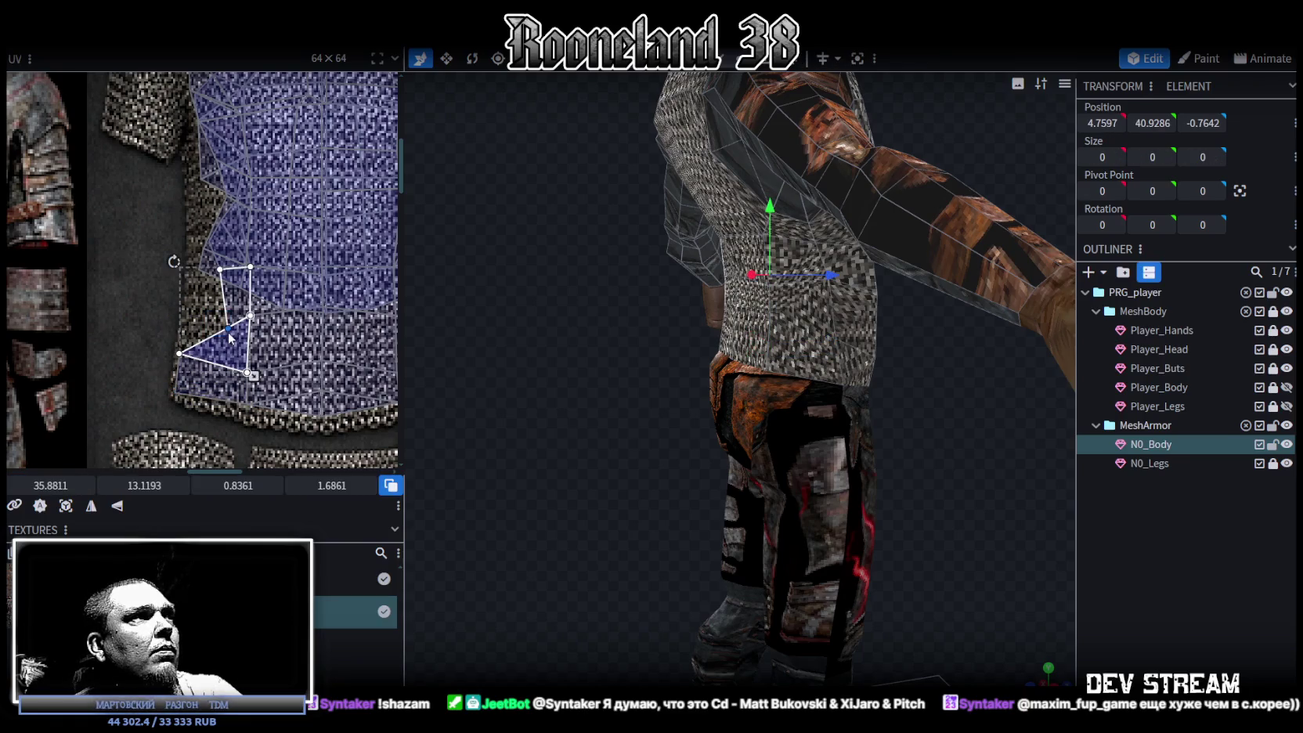
{"action": "left_click_drag", "start_coordinate": [223, 327], "coordinate": [192, 310]}
{"action": "scroll", "coordinate": [223, 326], "scroll_direction": "down", "scroll_amount": 2}
{"action": "middle_click_drag", "start_coordinate": [235, 314], "coordinate": [188, 314]}
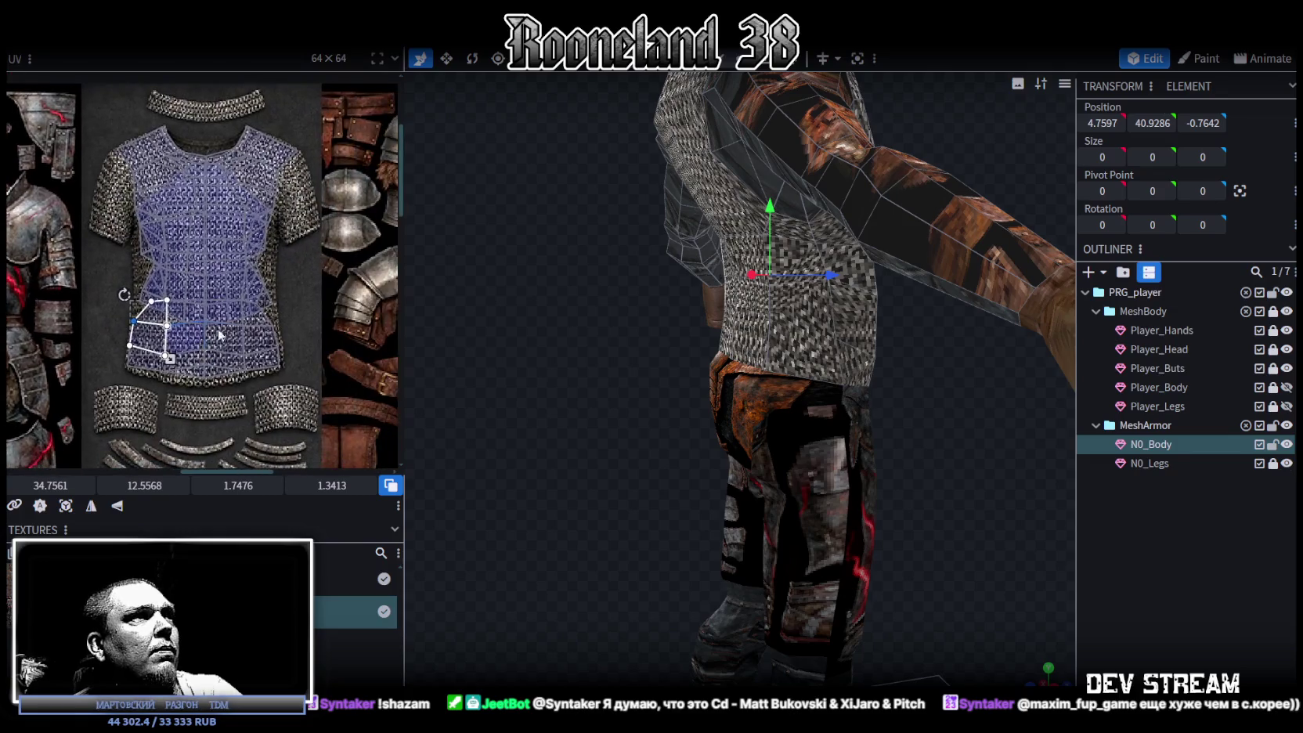
{"action": "scroll", "coordinate": [350, 246], "scroll_direction": "up", "scroll_amount": 2}
- Review the whole character and save the model as RPGchars.bbmodel
{"action": "left_click", "coordinate": [1170, 565]}
{"action": "mouse_move", "coordinate": [766, 421]}
{"action": "left_mouse_down"}
{"action": "mouse_move", "coordinate": [647, 465]}
{"action": "mouse_move", "coordinate": [672, 465]}
{"action": "left_mouse_up"}
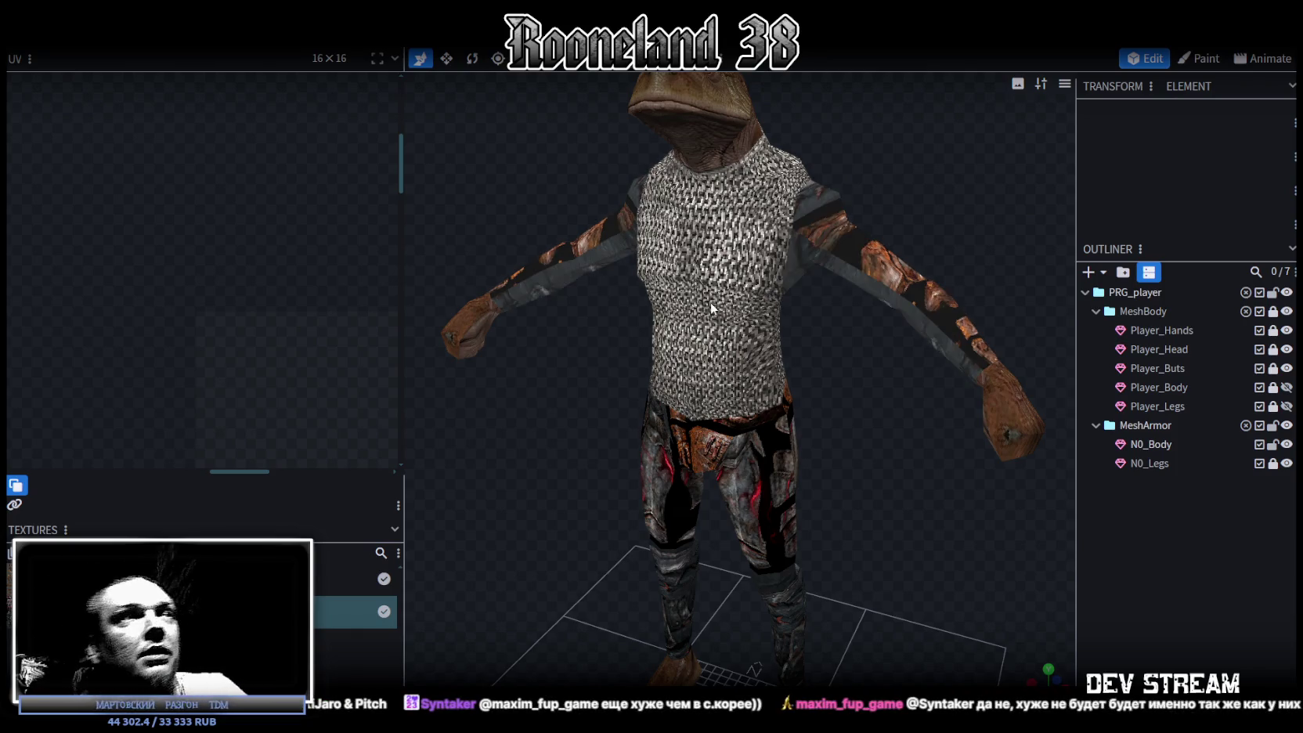
{"action": "mouse_move", "coordinate": [885, 211]}
{"action": "left_mouse_down"}
{"action": "mouse_move", "coordinate": [849, 201]}
{"action": "mouse_move", "coordinate": [869, 278]}
{"action": "left_mouse_up"}
{"action": "key", "text": "ctrl+s"}
{"action": "scroll", "coordinate": [868, 279], "scroll_direction": "up", "scroll_amount": 5}
- Select a neck face of the NO_Body armor from a side view
{"action": "left_click", "coordinate": [780, 249]}
{"action": "left_click_drag", "start_coordinate": [906, 197], "coordinate": [690, 212]}
{"action": "scroll", "coordinate": [281, 186], "scroll_direction": "down", "scroll_amount": 3}
{"action": "middle_click_drag", "start_coordinate": [281, 186], "coordinate": [308, 298]}
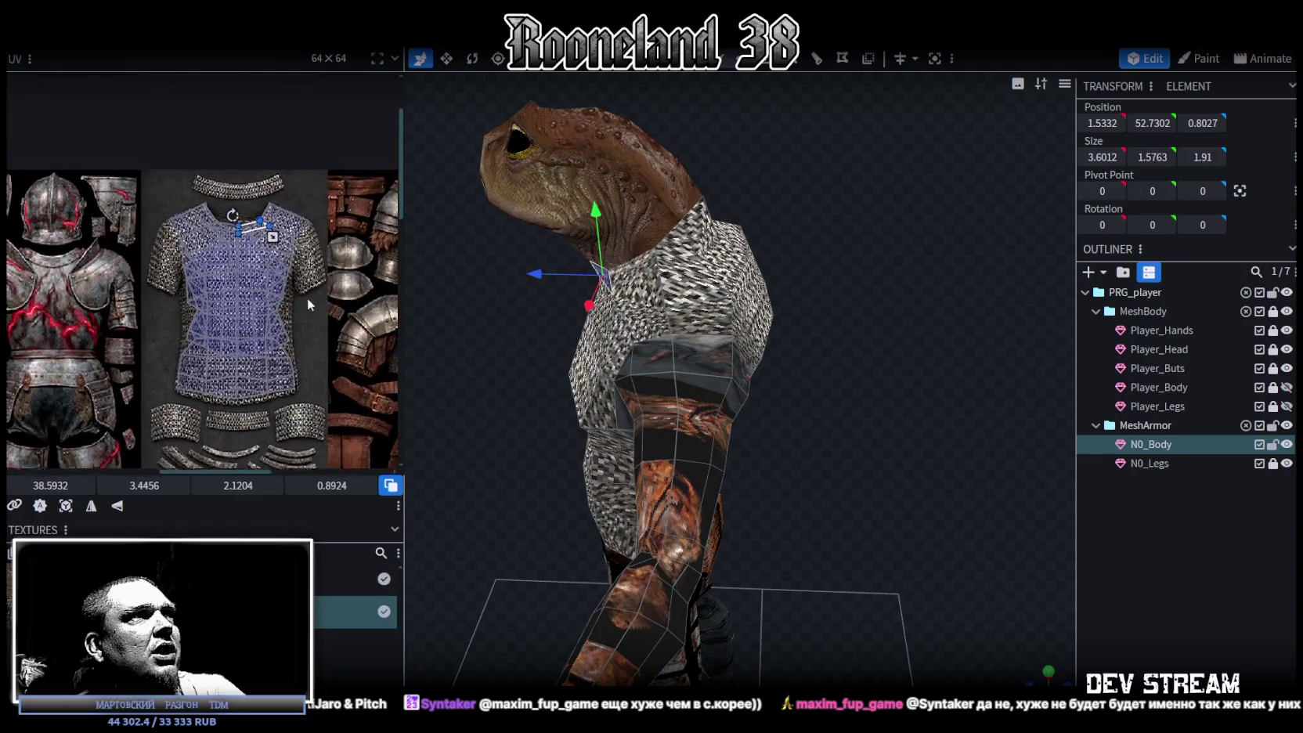
{"action": "left_click", "coordinate": [226, 226]}
{"action": "scroll", "coordinate": [191, 212], "scroll_direction": "up", "scroll_amount": 2}
{"action": "scroll", "coordinate": [192, 212], "scroll_direction": "up", "scroll_amount": 2}
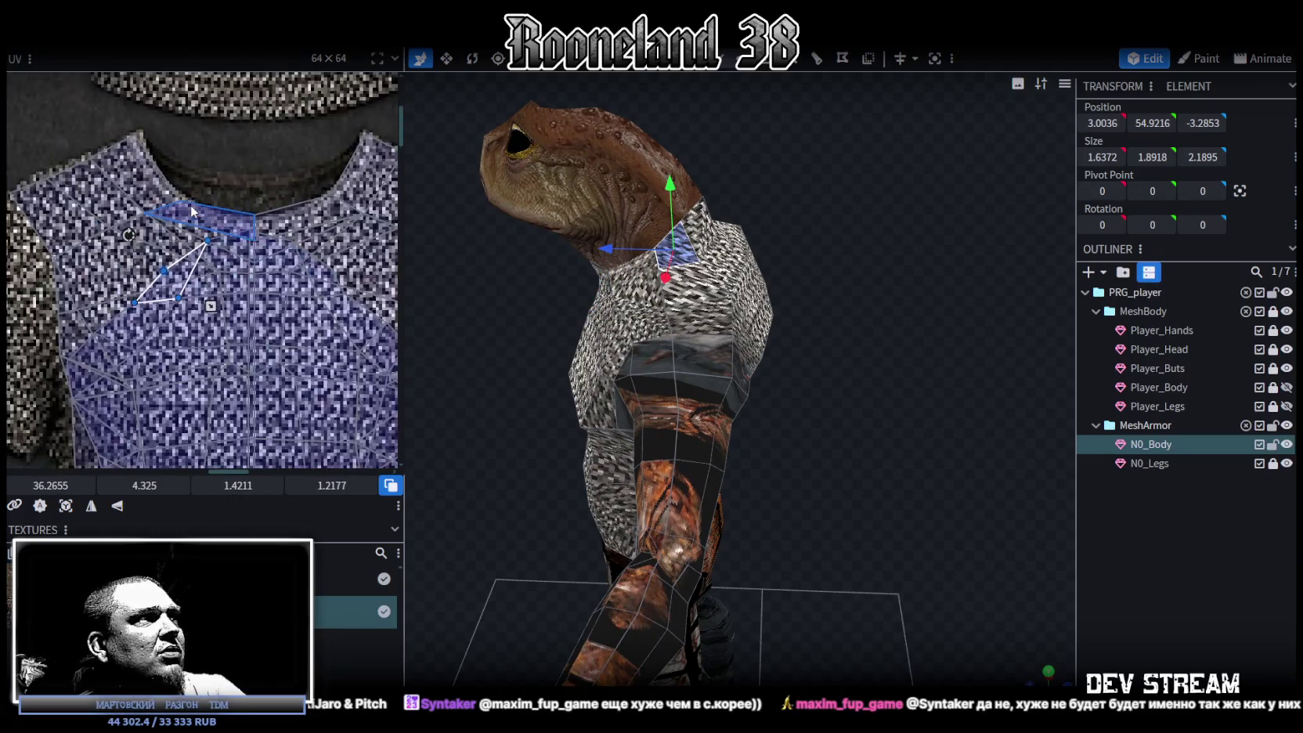
{"action": "scroll", "coordinate": [227, 205], "scroll_direction": "down", "scroll_amount": 2}
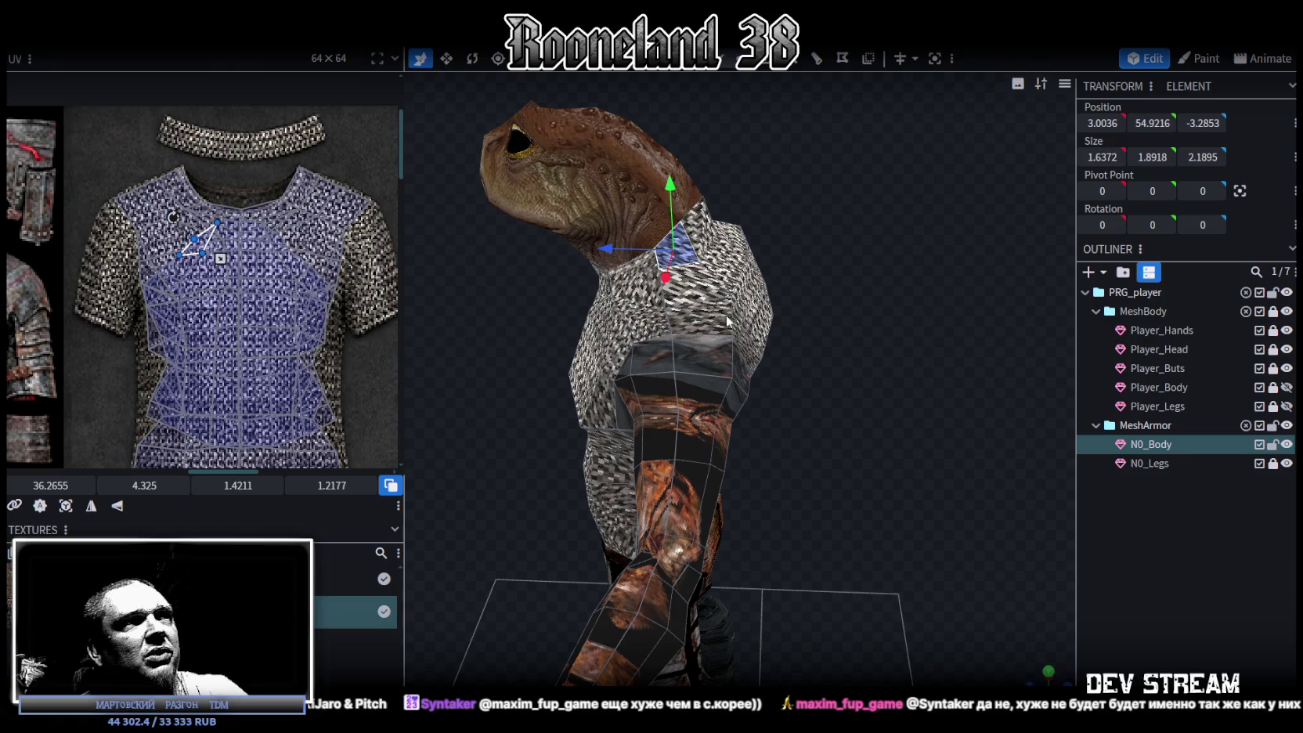
- Add the remaining neck faces around the collar to the selection
{"action": "left_click_drag", "start_coordinate": [867, 276], "coordinate": [847, 267]}
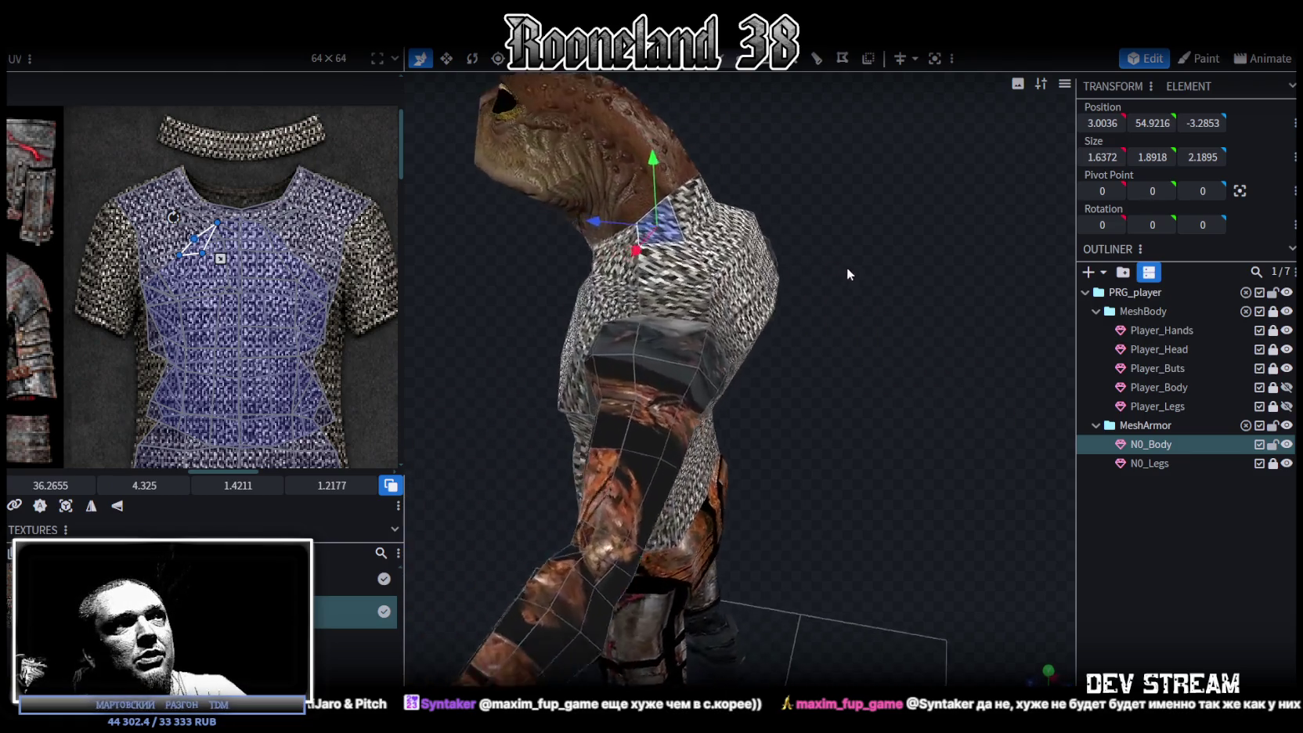
{"action": "scroll", "coordinate": [660, 235], "scroll_direction": "up", "scroll_amount": 2}
{"action": "left_click", "coordinate": [647, 262]}
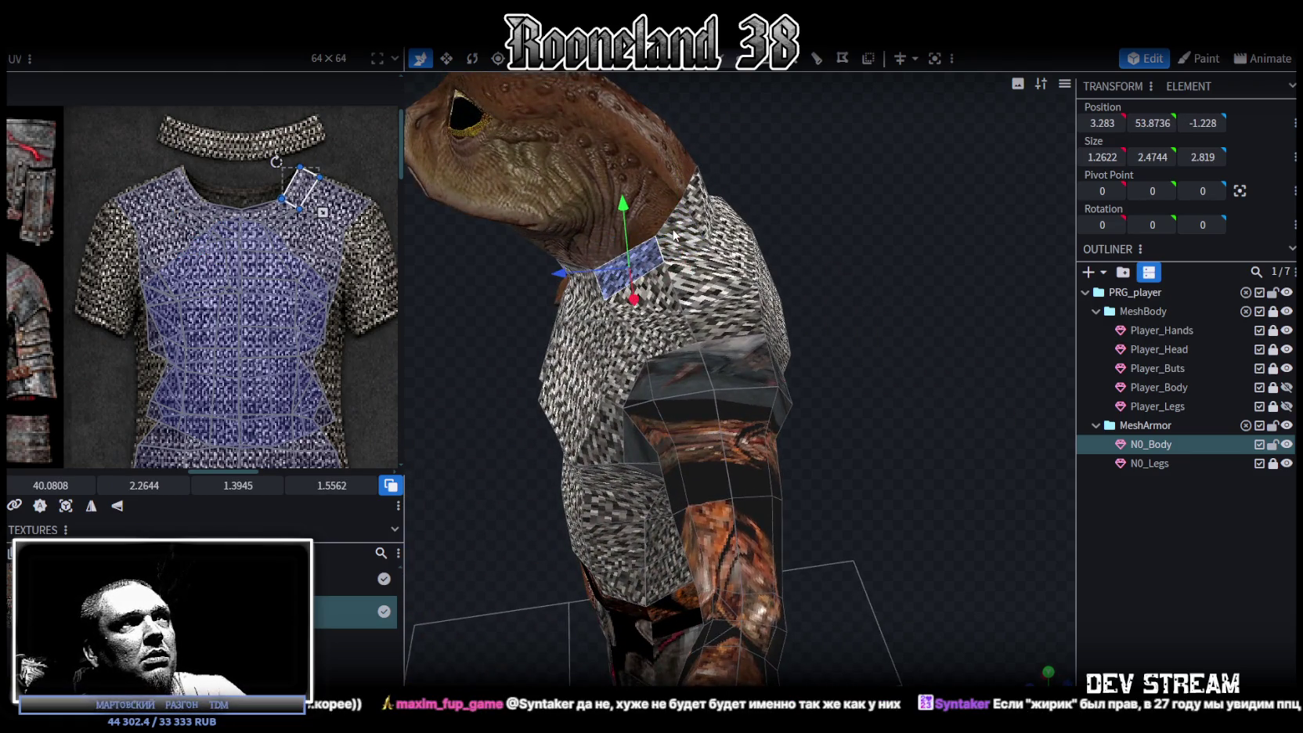
{"action": "left_click_drag", "start_coordinate": [673, 232], "coordinate": [913, 113]}
{"action": "left_click", "coordinate": [740, 202], "text": "shift"}
{"action": "left_click", "coordinate": [639, 203], "text": "shift"}
{"action": "left_click_drag", "start_coordinate": [628, 205], "coordinate": [783, 196]}
{"action": "left_click", "coordinate": [798, 235], "text": "shift"}
{"action": "left_click", "coordinate": [758, 188], "text": "shift"}
{"action": "left_click", "coordinate": [790, 194], "text": "shift"}
{"action": "left_click", "coordinate": [719, 190], "text": "shift"}
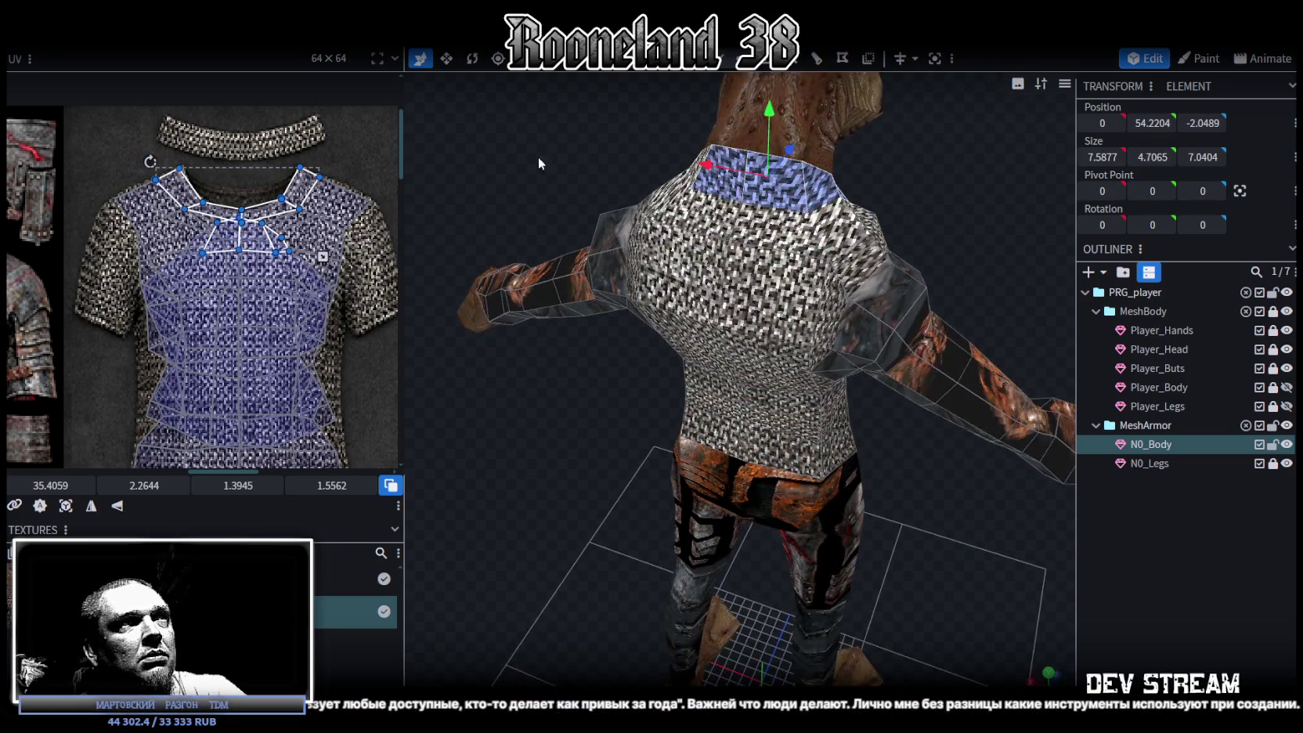
- Shift the neck faces' UV island up onto the collar ring, then select the upper collar strip
{"action": "left_click_drag", "start_coordinate": [554, 156], "coordinate": [655, 165]}
{"action": "scroll", "coordinate": [258, 204], "scroll_direction": "up", "scroll_amount": 2}
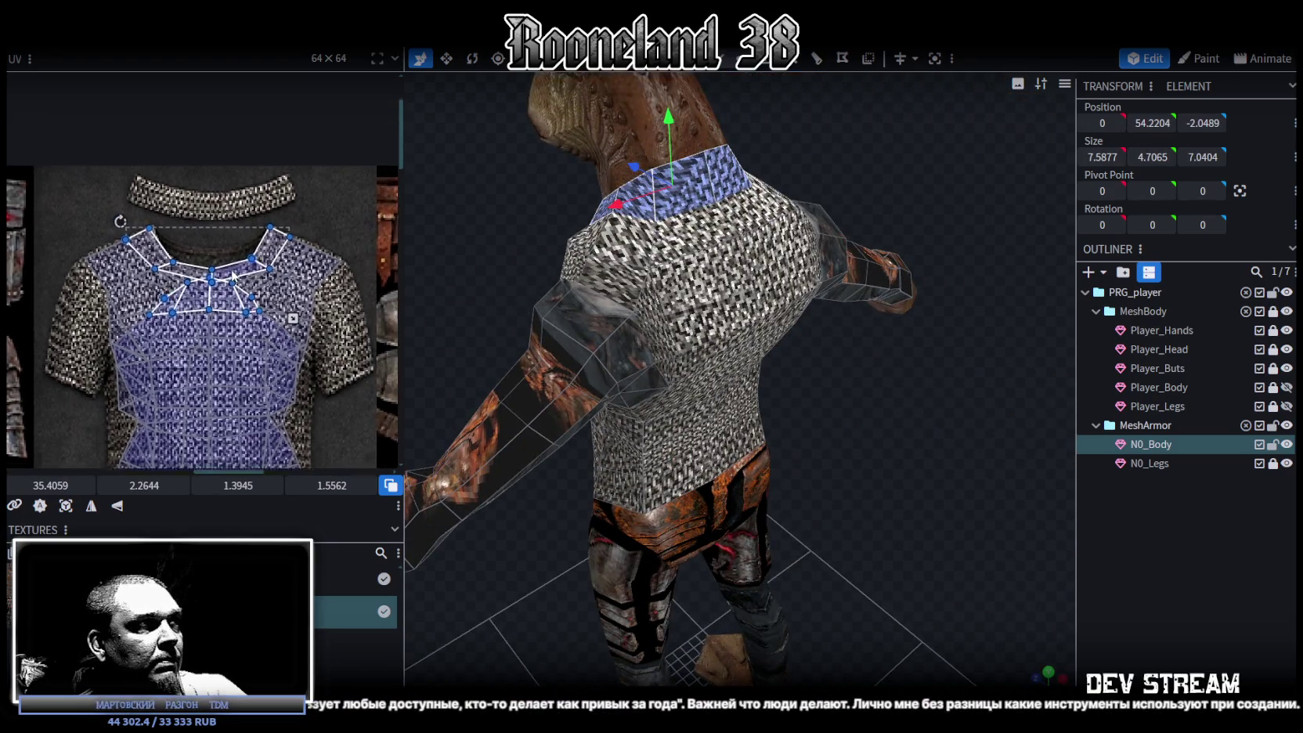
{"action": "left_click_drag", "start_coordinate": [142, 269], "coordinate": [144, 210]}
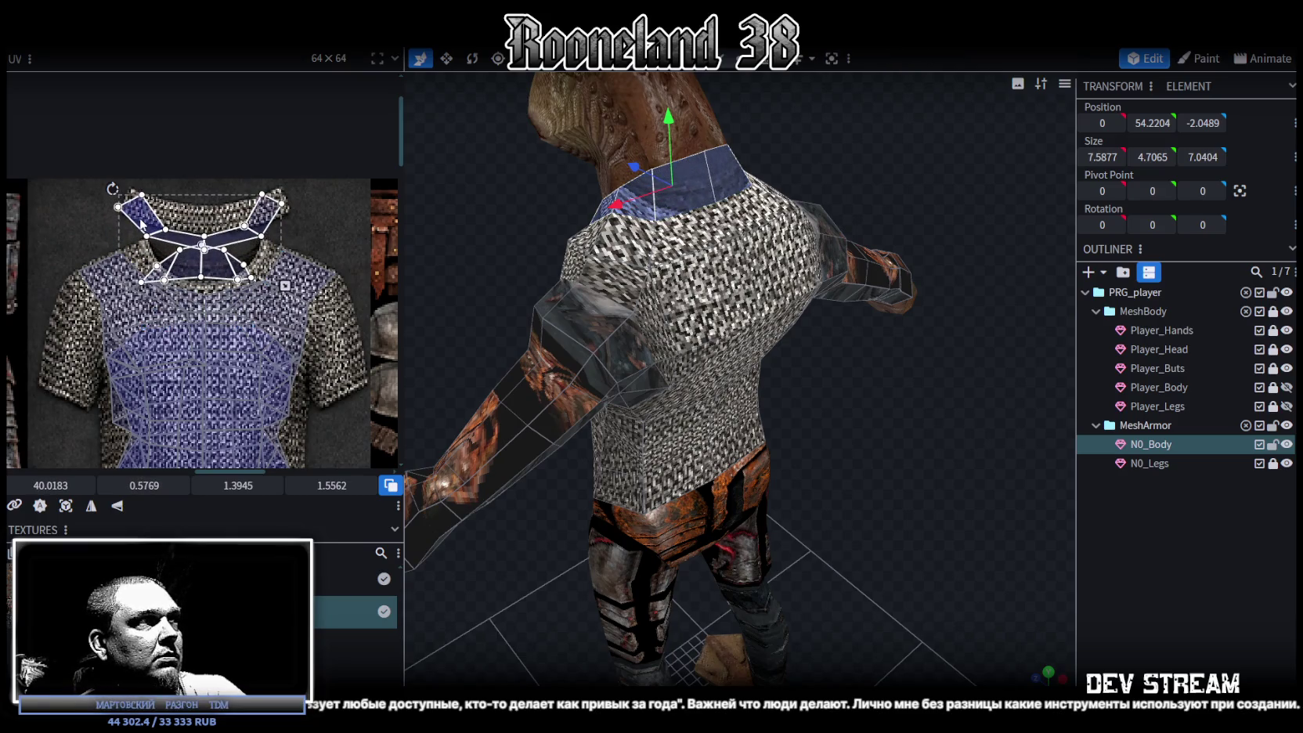
{"action": "scroll", "coordinate": [216, 203], "scroll_direction": "up", "scroll_amount": 1}
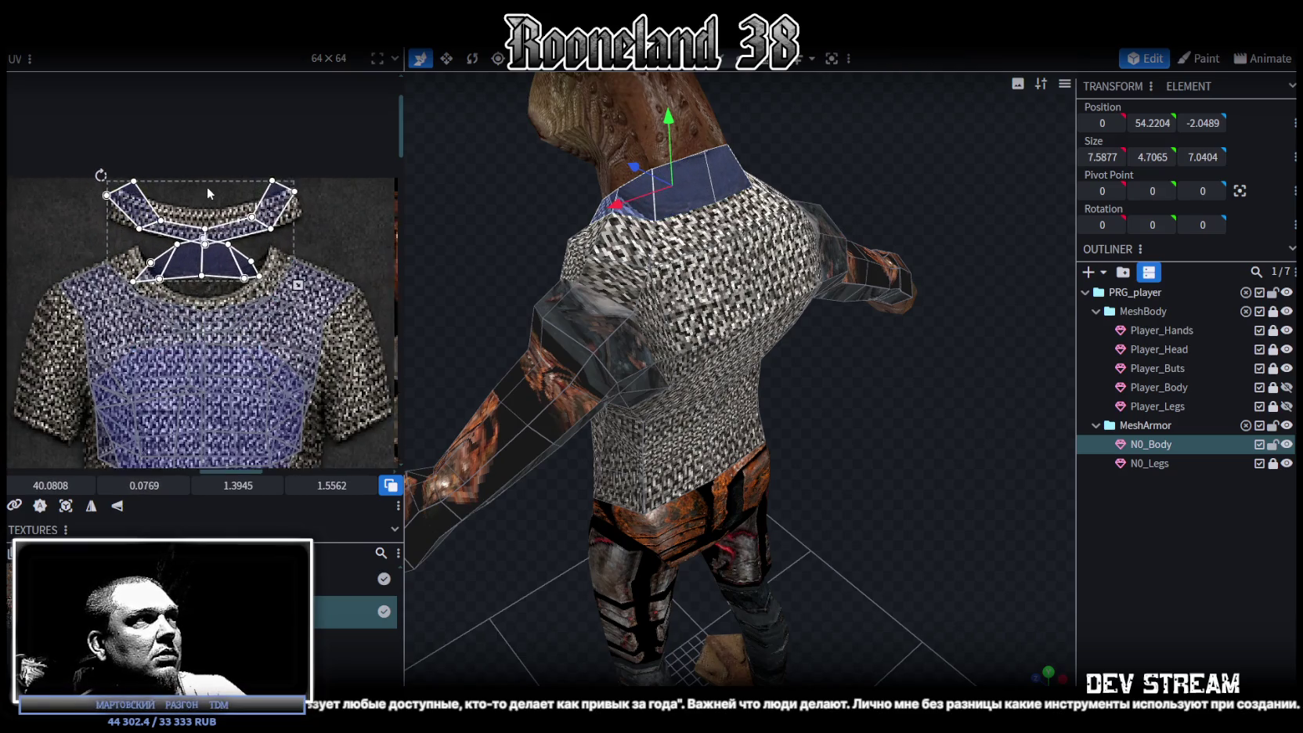
{"action": "scroll", "coordinate": [217, 203], "scroll_direction": "up", "scroll_amount": 2}
{"action": "scroll", "coordinate": [141, 196], "scroll_direction": "down", "scroll_amount": 1}
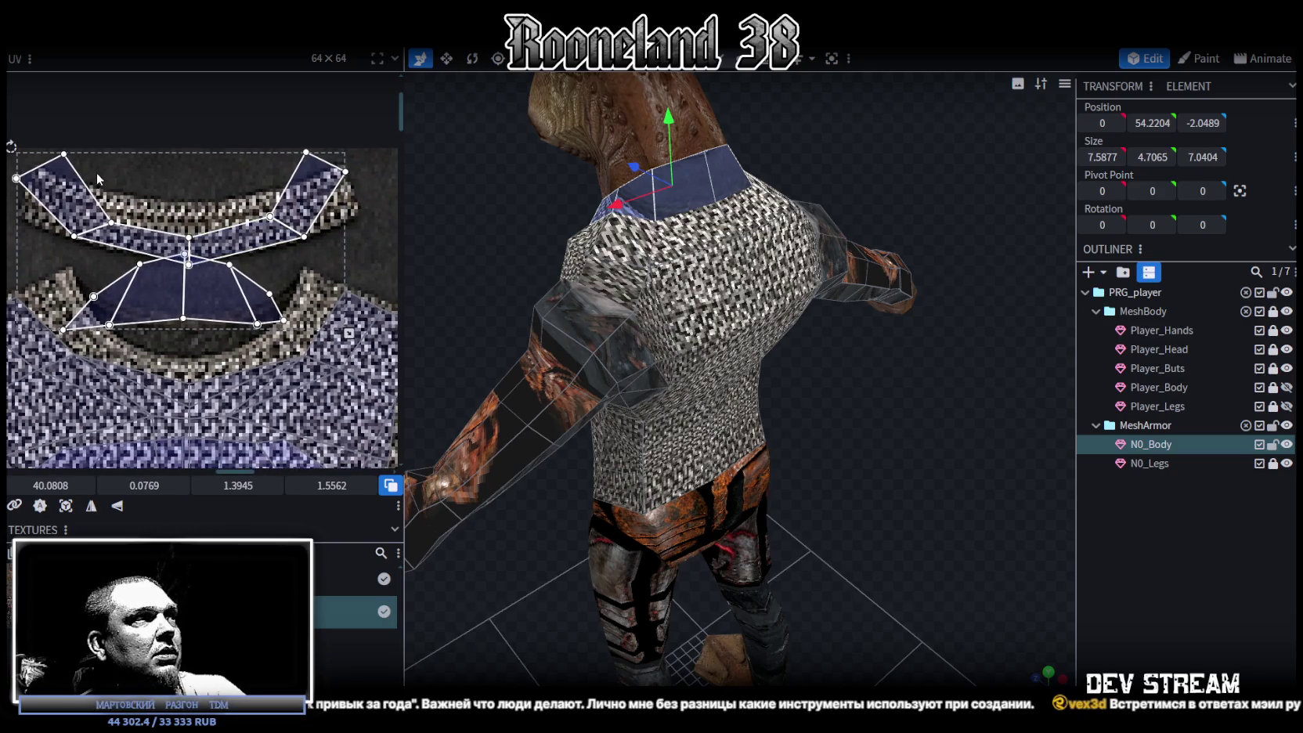
{"action": "left_click", "coordinate": [250, 231]}
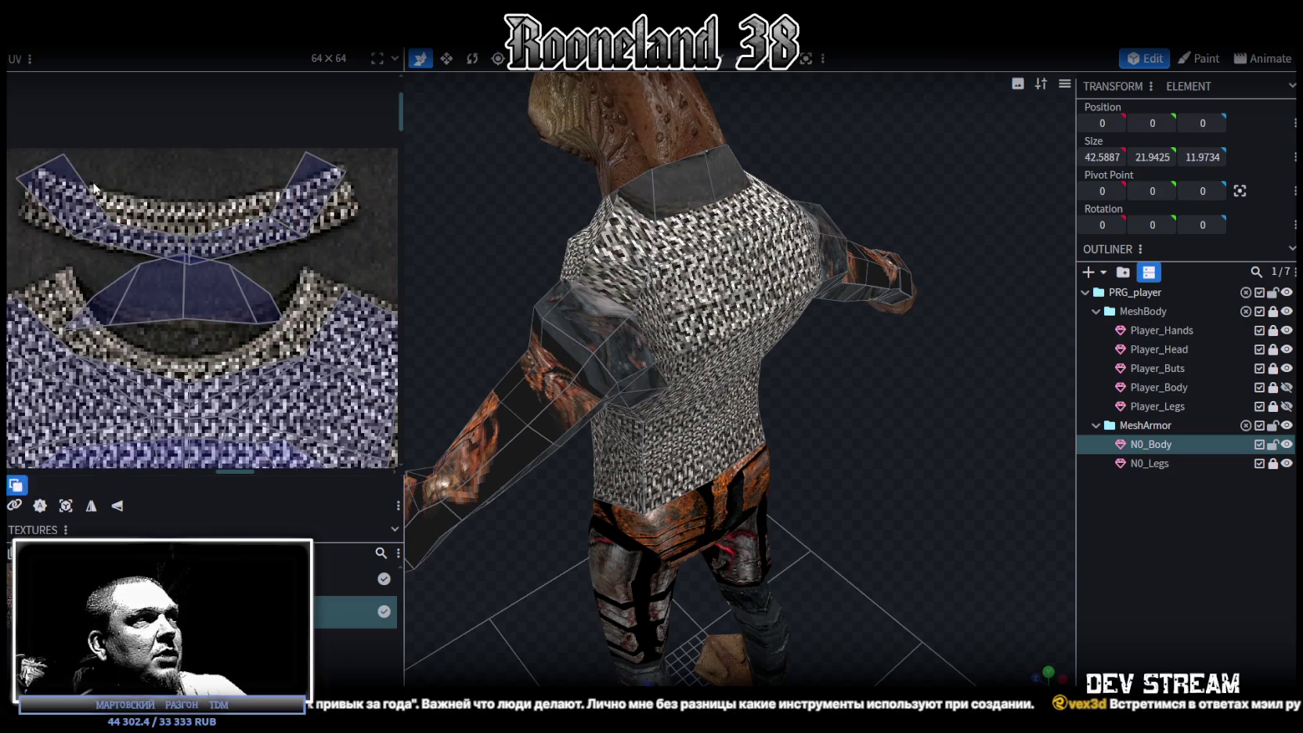
- Move the collar UV island up and left, then squash it vertically
{"action": "left_click", "coordinate": [302, 235]}
{"action": "left_click_drag", "start_coordinate": [234, 245], "coordinate": [231, 223]}
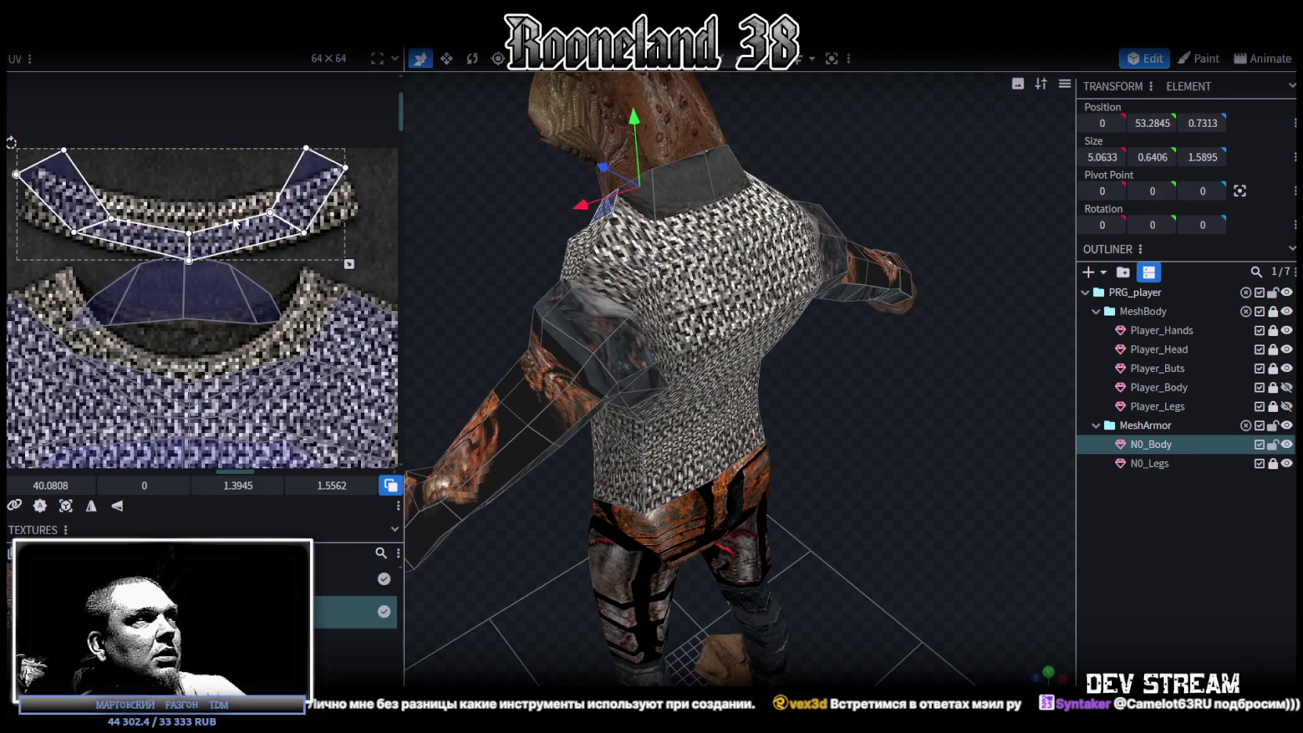
{"action": "left_click_drag", "start_coordinate": [346, 263], "coordinate": [349, 230]}
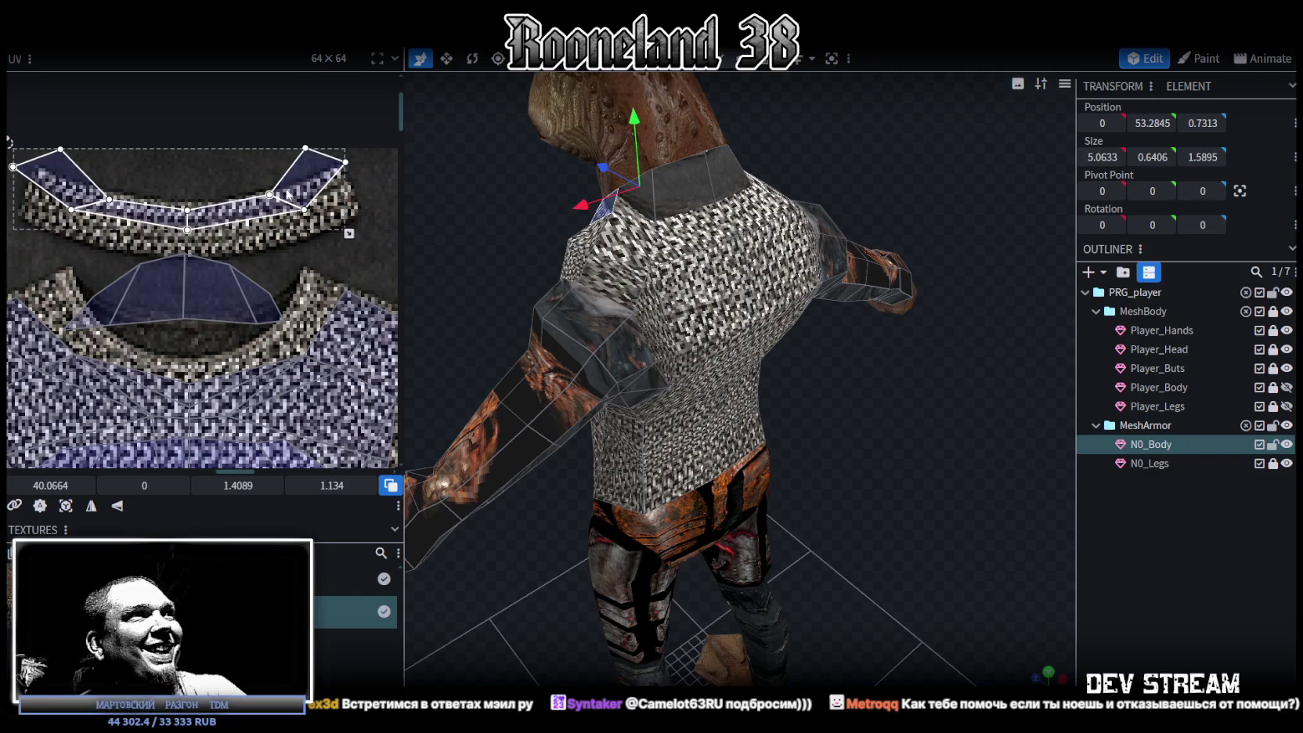
- Reshape the right-end collar faces by pulling their vertices onto the neck band
{"action": "left_click", "coordinate": [301, 209]}
{"action": "left_click", "coordinate": [305, 212]}
{"action": "left_click_drag", "start_coordinate": [304, 210], "coordinate": [284, 234]}
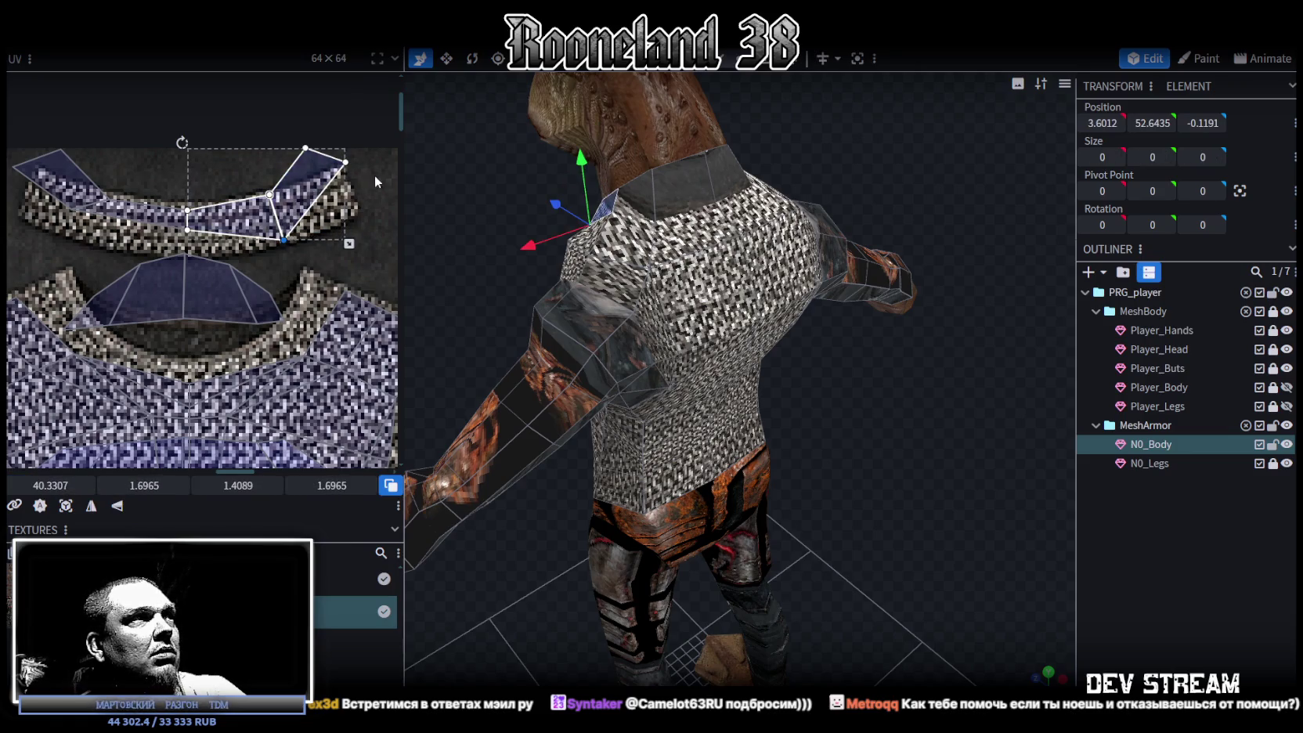
{"action": "left_click", "coordinate": [344, 162]}
{"action": "left_click_drag", "start_coordinate": [346, 162], "coordinate": [351, 212]}
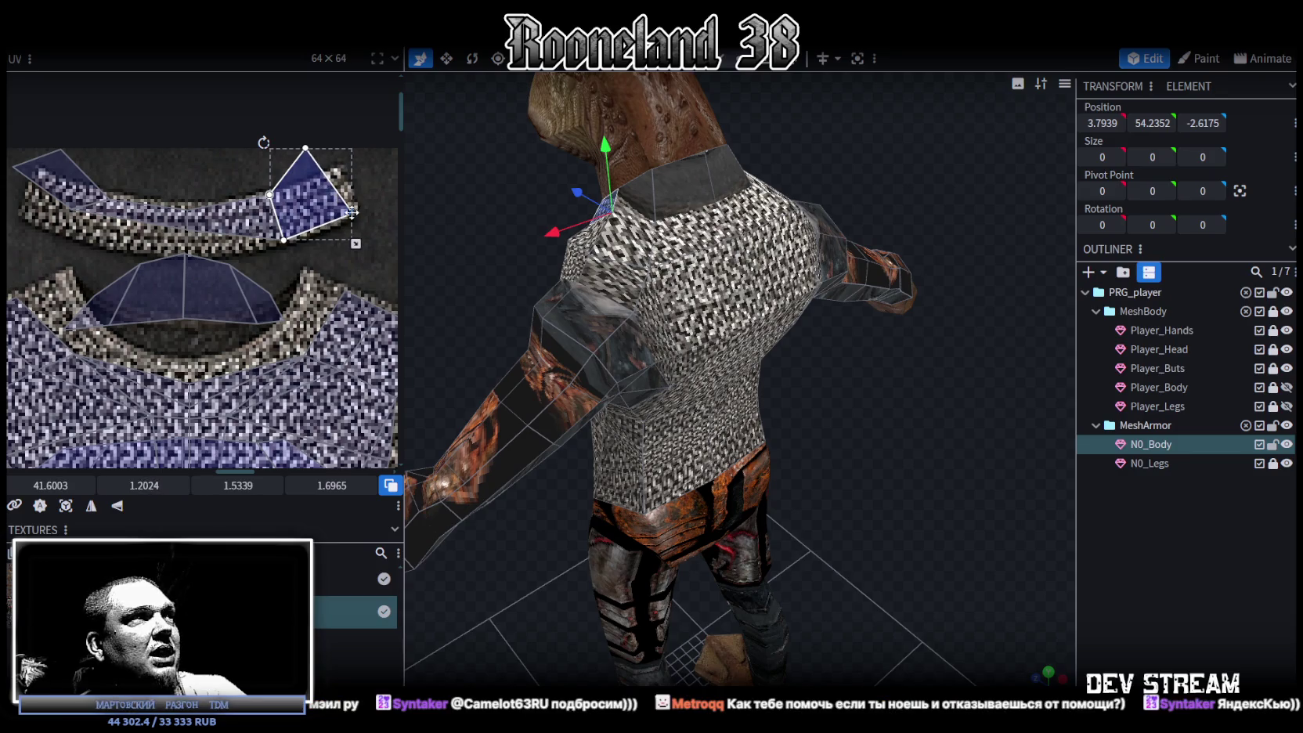
{"action": "left_click", "coordinate": [306, 148]}
{"action": "left_click_drag", "start_coordinate": [305, 148], "coordinate": [337, 172]}
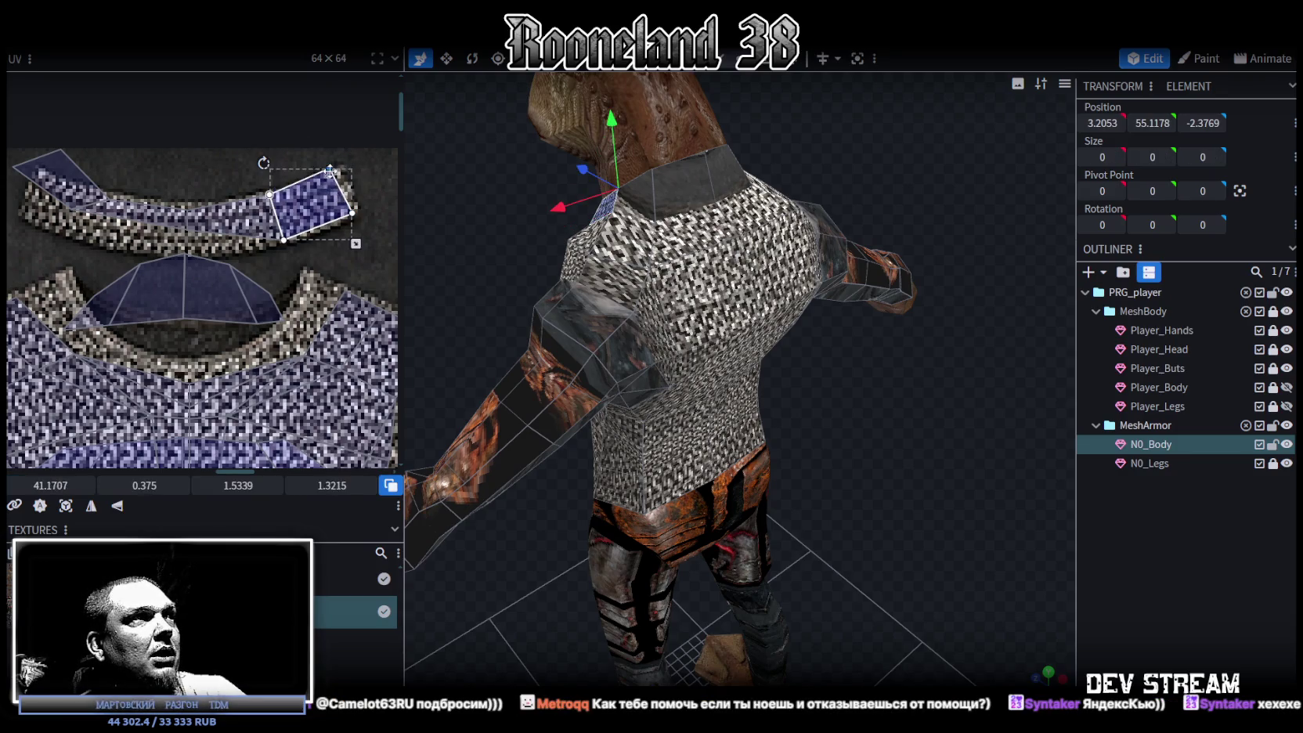
- Adjust the middle collar face's vertices so it follows the band
{"action": "middle_click_drag", "start_coordinate": [217, 212], "coordinate": [288, 183]}
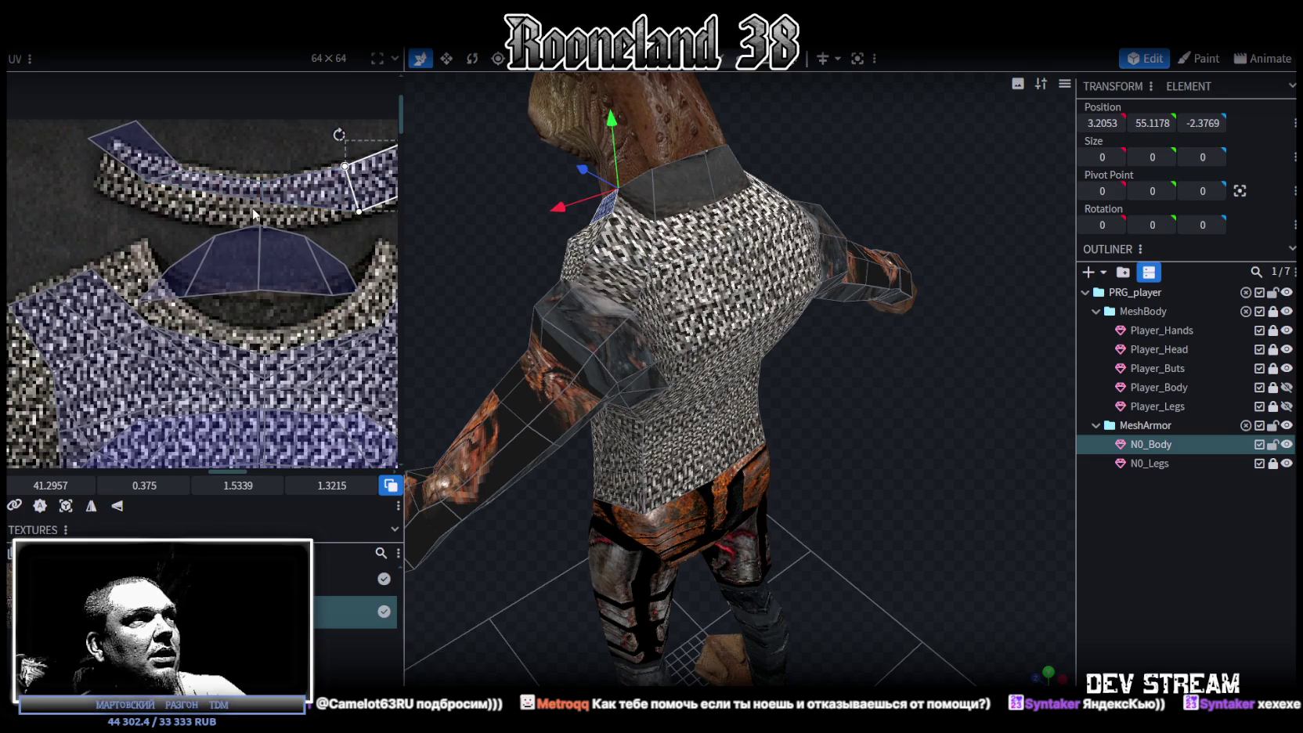
{"action": "left_click", "coordinate": [254, 213]}
{"action": "scroll", "coordinate": [254, 213], "scroll_direction": "up", "scroll_amount": 2}
{"action": "scroll", "coordinate": [254, 213], "scroll_direction": "up", "scroll_amount": 1}
{"action": "left_click_drag", "start_coordinate": [261, 205], "coordinate": [261, 234]}
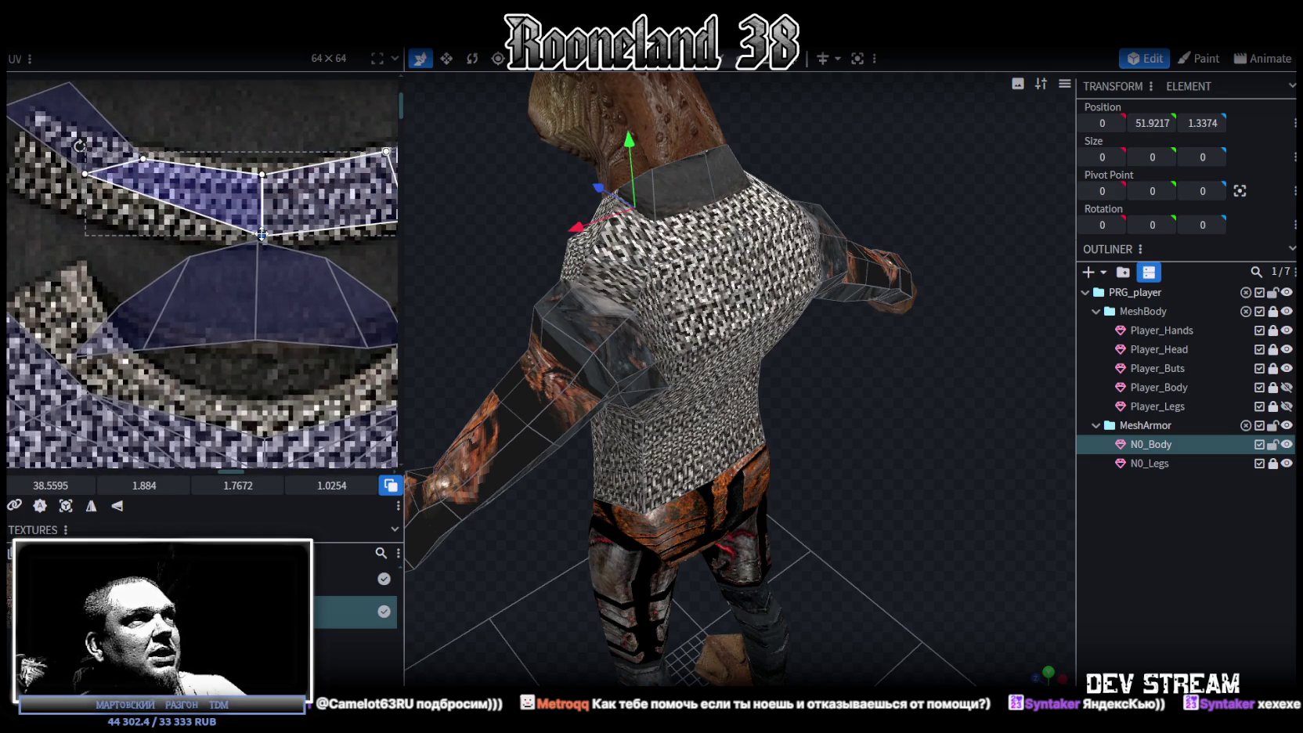
{"action": "left_click_drag", "start_coordinate": [261, 174], "coordinate": [262, 168]}
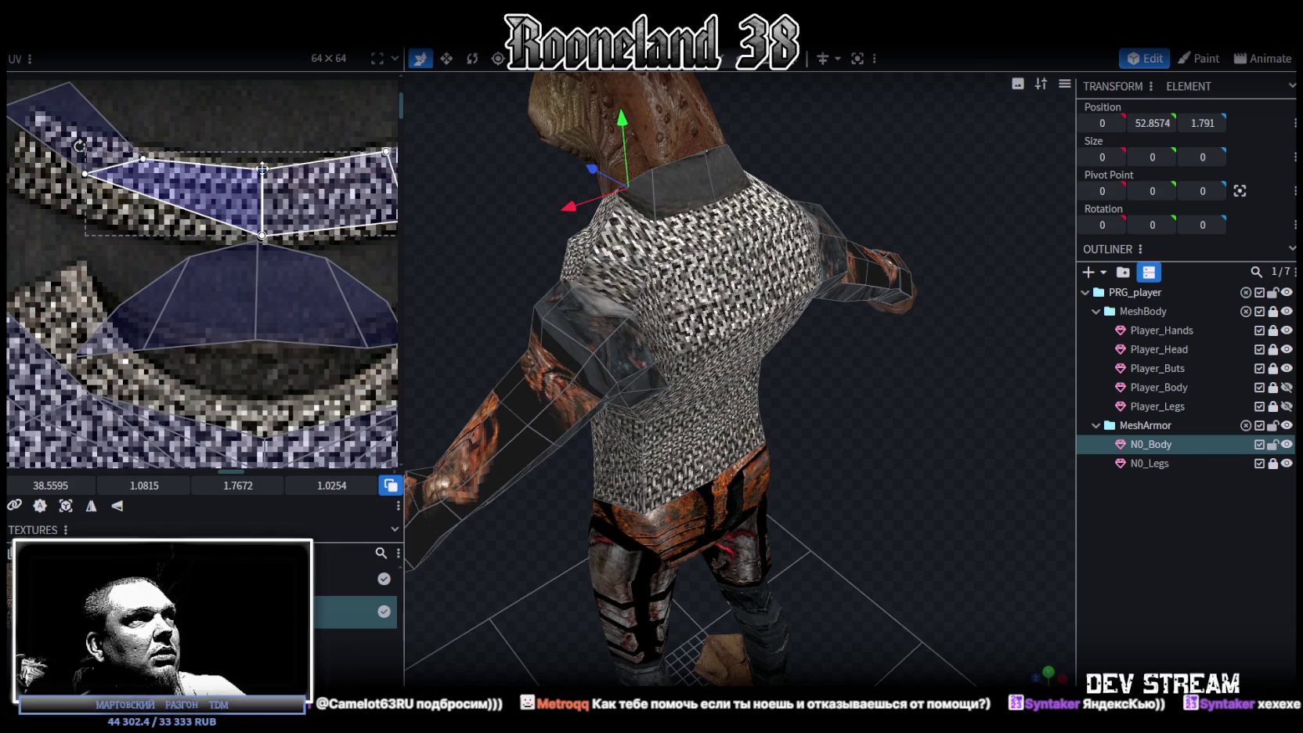
- Fit the left collar face to the band and select its left corner vertex
{"action": "middle_click_drag", "start_coordinate": [197, 178], "coordinate": [266, 195]}
{"action": "left_click", "coordinate": [206, 189], "text": "shift"}
{"action": "left_click_drag", "start_coordinate": [213, 174], "coordinate": [189, 233]}
{"action": "middle_click_drag", "start_coordinate": [189, 234], "coordinate": [213, 288]}
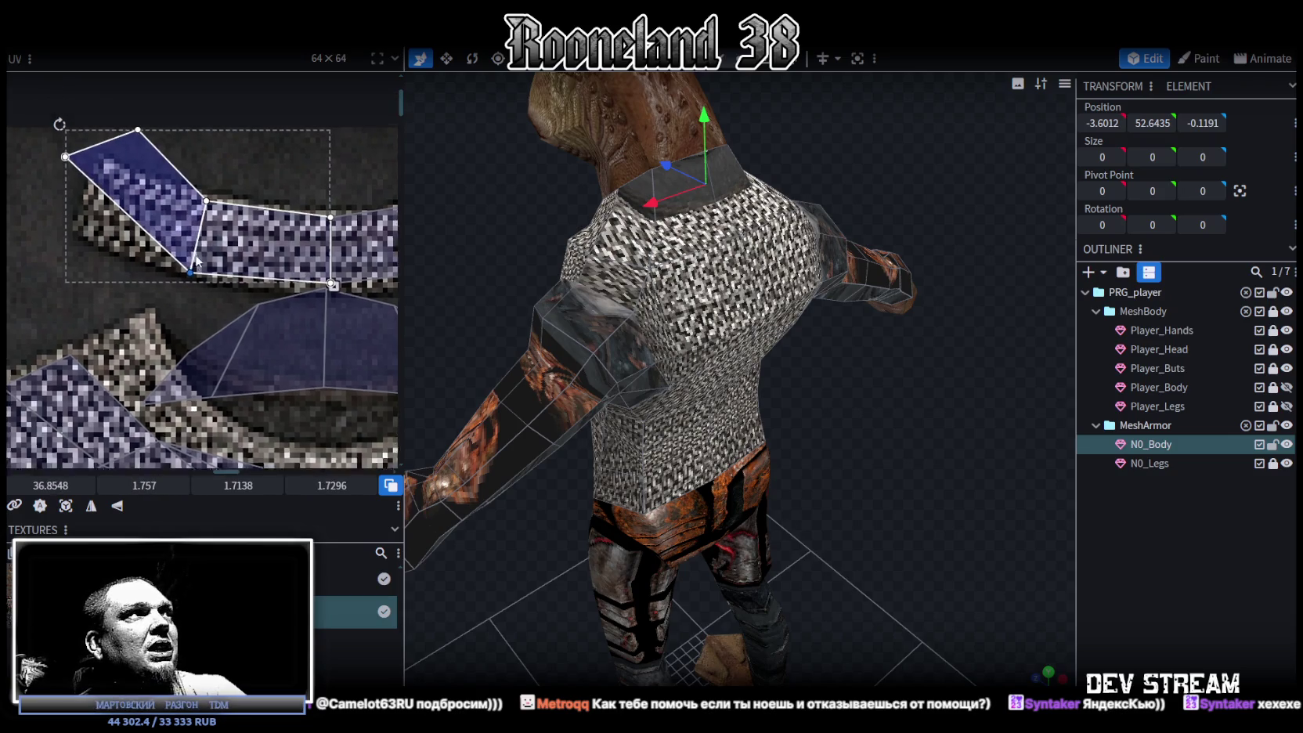
{"action": "mouse_move", "coordinate": [194, 171]}
{"action": "left_mouse_down"}
{"action": "mouse_move", "coordinate": [124, 136]}
{"action": "mouse_move", "coordinate": [131, 186]}
{"action": "mouse_move", "coordinate": [102, 254]}
{"action": "left_mouse_up"}
{"action": "left_click", "coordinate": [90, 180]}
{"action": "scroll", "coordinate": [164, 230], "scroll_direction": "down", "scroll_amount": 1}
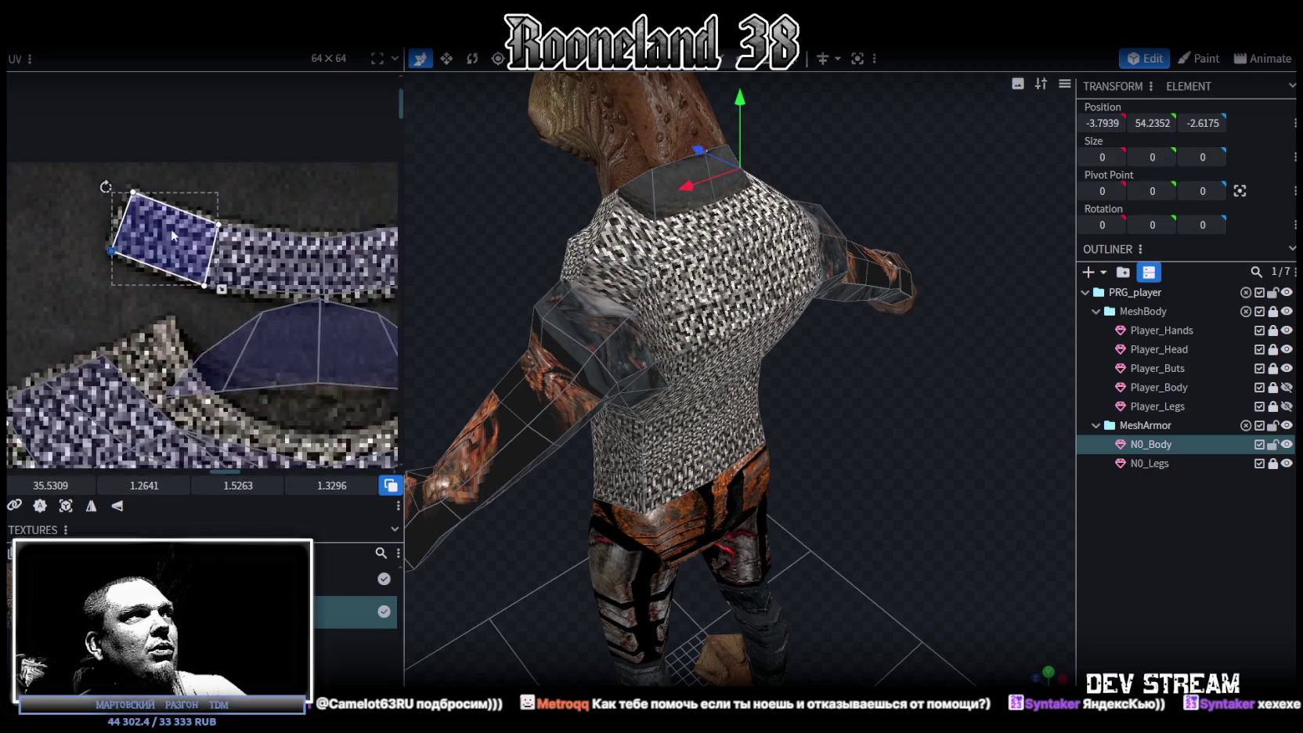
{"action": "scroll", "coordinate": [164, 230], "scroll_direction": "down", "scroll_amount": 3}
{"action": "scroll", "coordinate": [182, 203], "scroll_direction": "up", "scroll_amount": 3}
{"action": "middle_click_drag", "start_coordinate": [245, 274], "coordinate": [335, 211]}
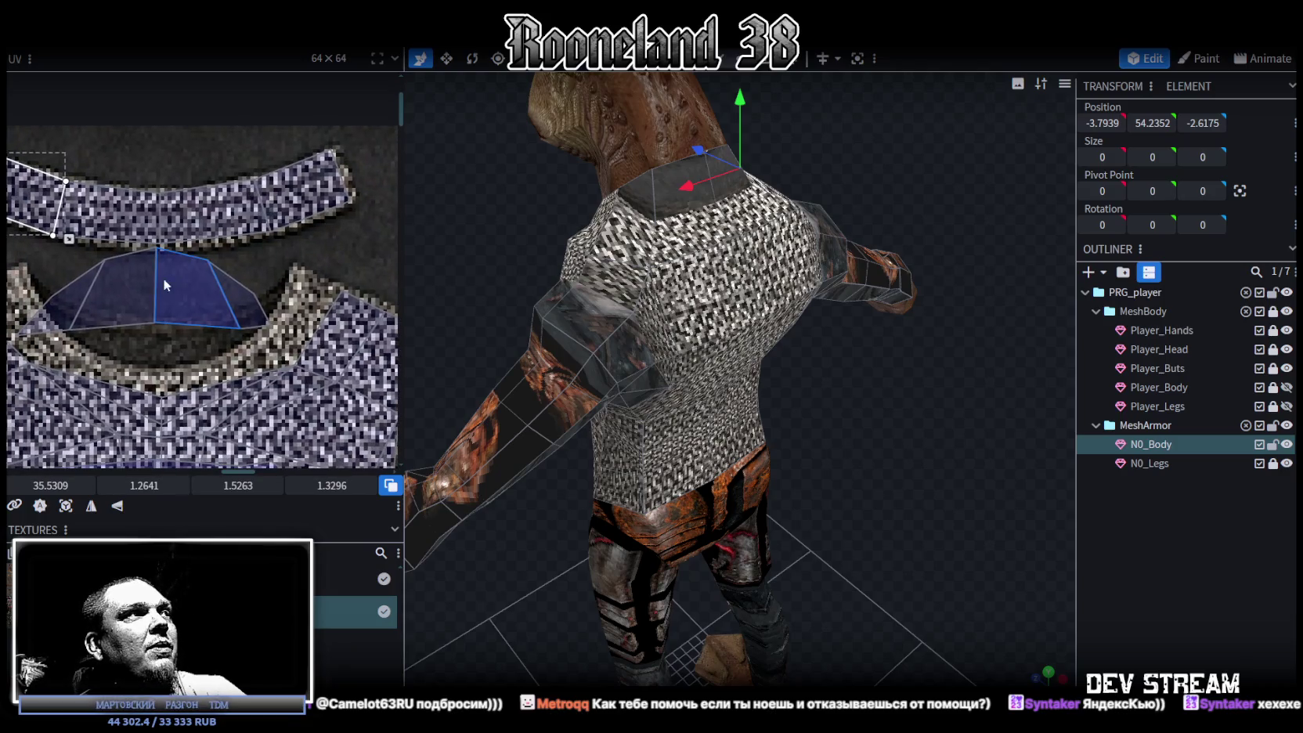
- Move the front collar UV face onto the neck band and widen it
{"action": "mouse_move", "coordinate": [49, 271]}
{"action": "left_mouse_down"}
{"action": "mouse_move", "coordinate": [250, 291]}
{"action": "mouse_move", "coordinate": [246, 249]}
{"action": "left_mouse_up"}
{"action": "middle_click_drag", "start_coordinate": [179, 302], "coordinate": [214, 295]}
{"action": "left_click_drag", "start_coordinate": [206, 244], "coordinate": [151, 225]}
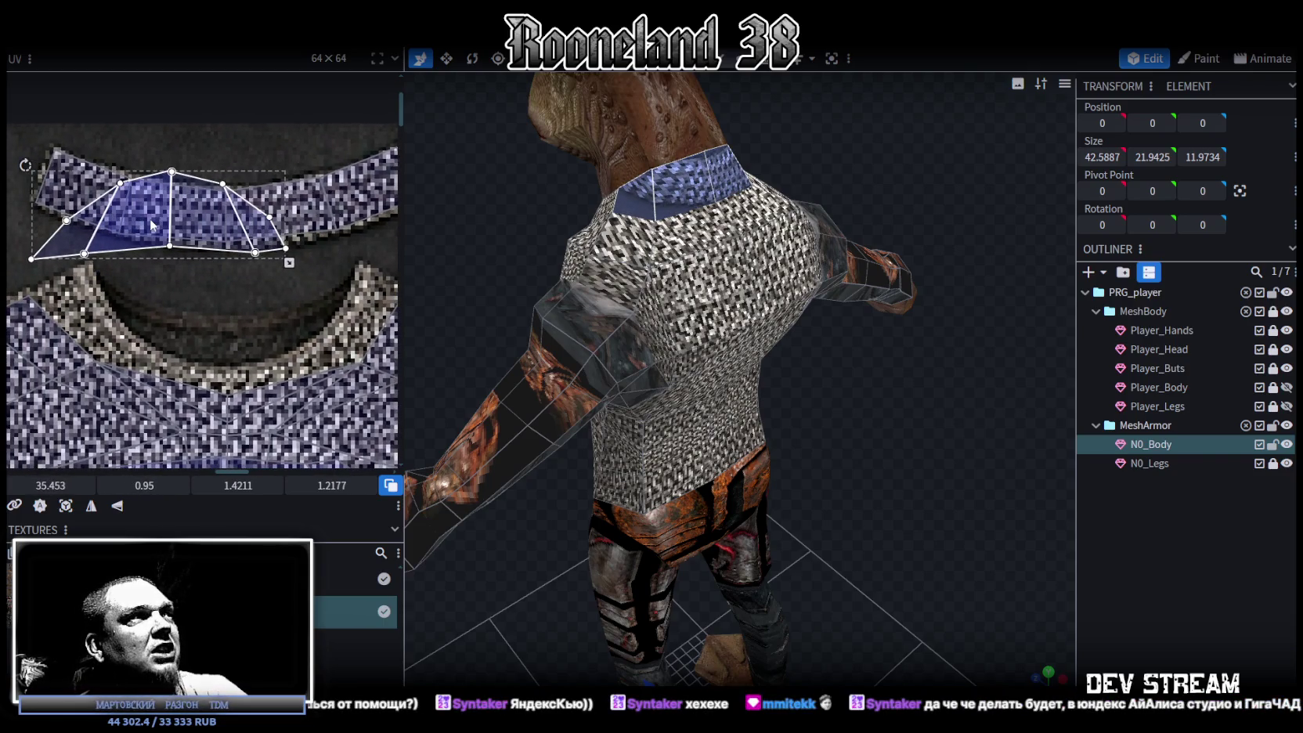
{"action": "middle_click_drag", "start_coordinate": [349, 269], "coordinate": [333, 293]}
{"action": "left_click_drag", "start_coordinate": [274, 287], "coordinate": [379, 282]}
{"action": "mouse_move", "coordinate": [148, 275]}
{"action": "middle_mouse_down"}
{"action": "mouse_move", "coordinate": [234, 275]}
{"action": "mouse_move", "coordinate": [228, 300]}
{"action": "middle_mouse_up"}
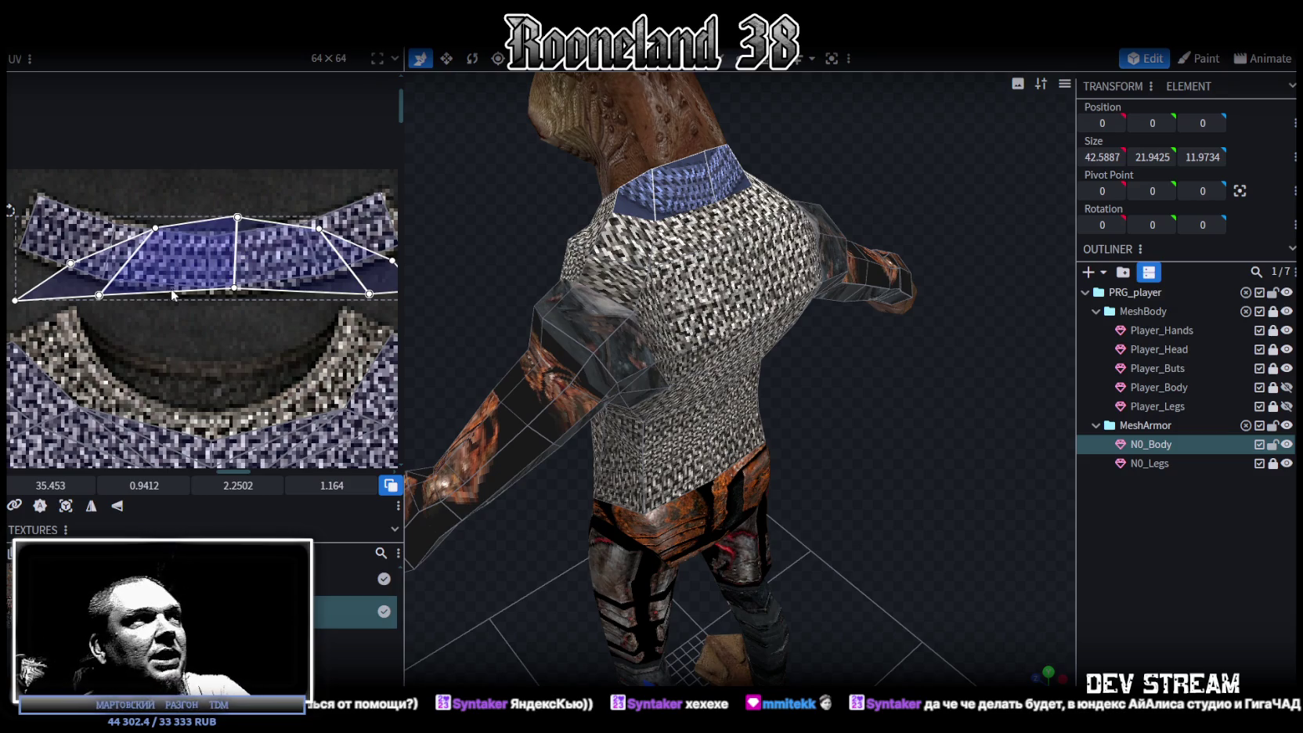
- Shift another collar face's UV down along the band
{"action": "scroll", "coordinate": [272, 342], "scroll_direction": "up", "scroll_amount": 2}
{"action": "left_click", "coordinate": [266, 282]}
{"action": "scroll", "coordinate": [267, 304], "scroll_direction": "up", "scroll_amount": 1}
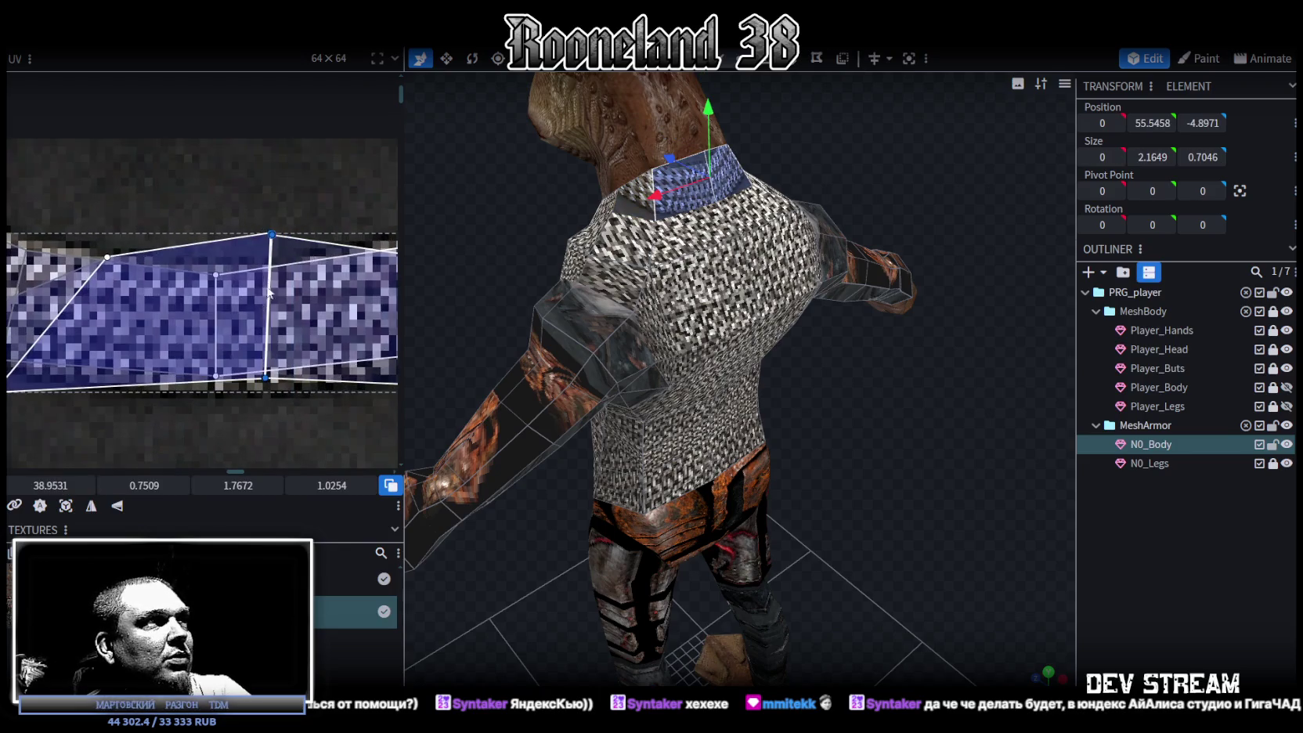
{"action": "left_click_drag", "start_coordinate": [266, 304], "coordinate": [217, 272]}
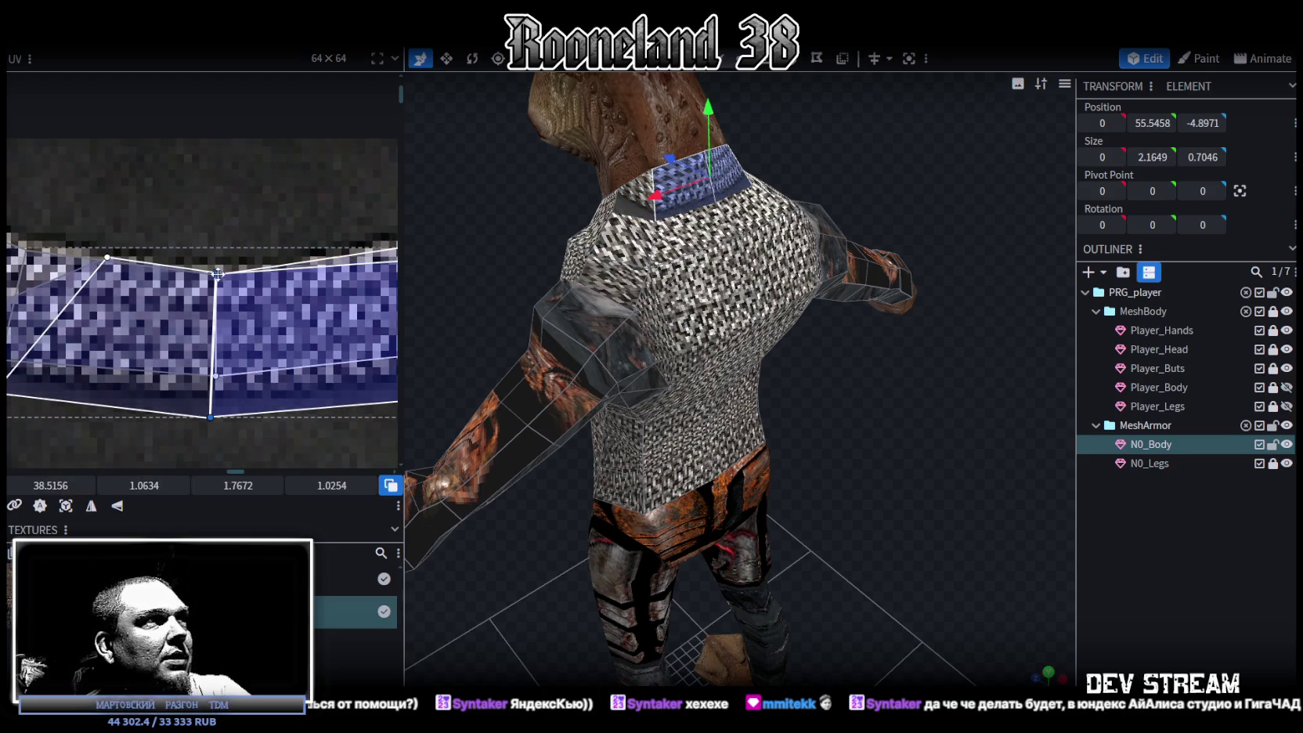
{"action": "scroll", "coordinate": [250, 329], "scroll_direction": "down", "scroll_amount": 2}
{"action": "scroll", "coordinate": [278, 380], "scroll_direction": "down", "scroll_amount": 2}
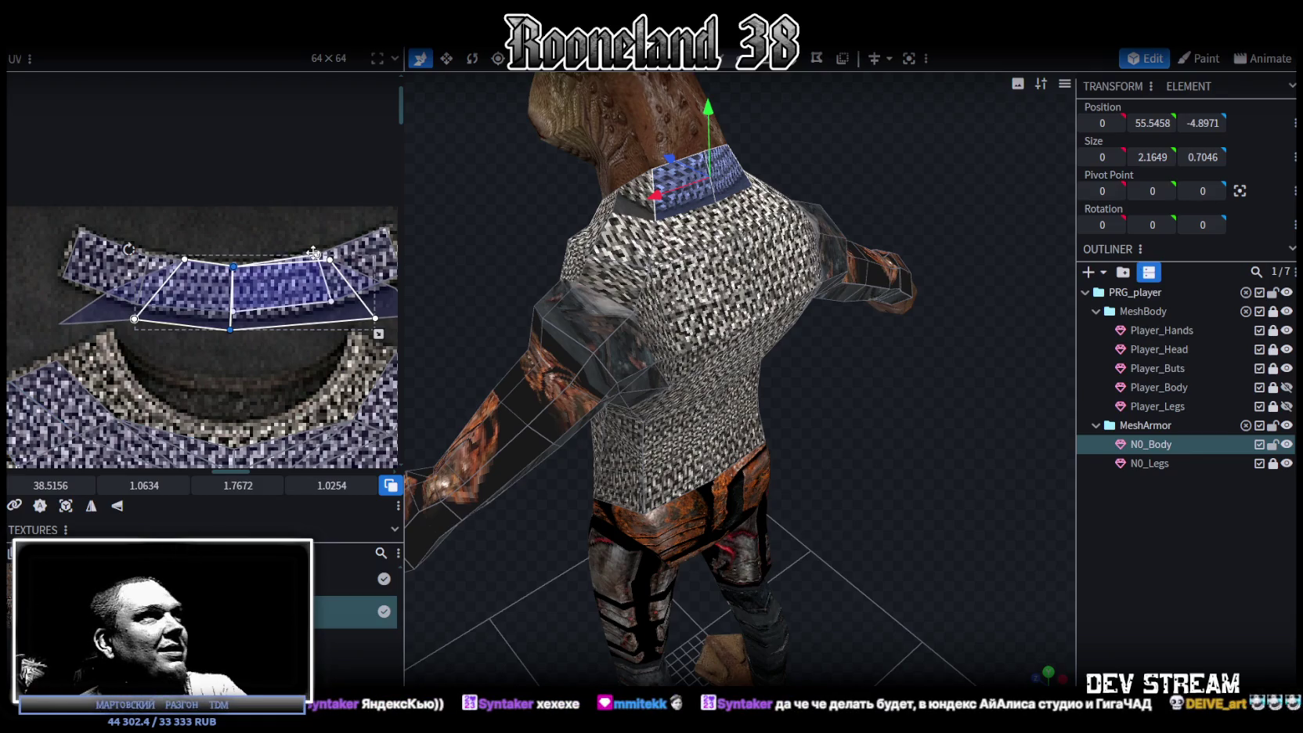
- Snap a stray collar vertex onto its corner and raise neighbouring vertices onto the band edge
{"action": "scroll", "coordinate": [152, 242], "scroll_direction": "up", "scroll_amount": 3}
{"action": "left_click", "coordinate": [210, 273]}
{"action": "left_click_drag", "start_coordinate": [210, 274], "coordinate": [147, 268]}
{"action": "left_click", "coordinate": [123, 377]}
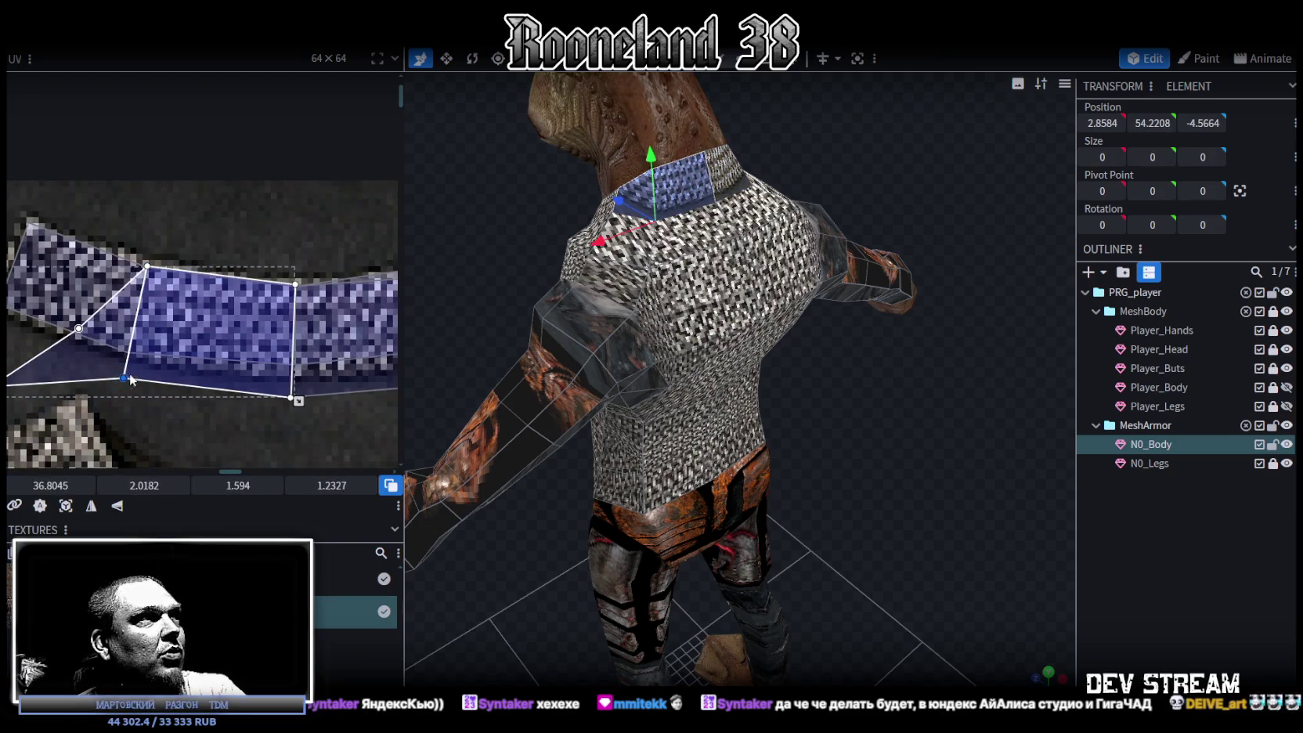
{"action": "left_click_drag", "start_coordinate": [125, 380], "coordinate": [125, 359]}
{"action": "middle_click_drag", "start_coordinate": [151, 391], "coordinate": [193, 343]}
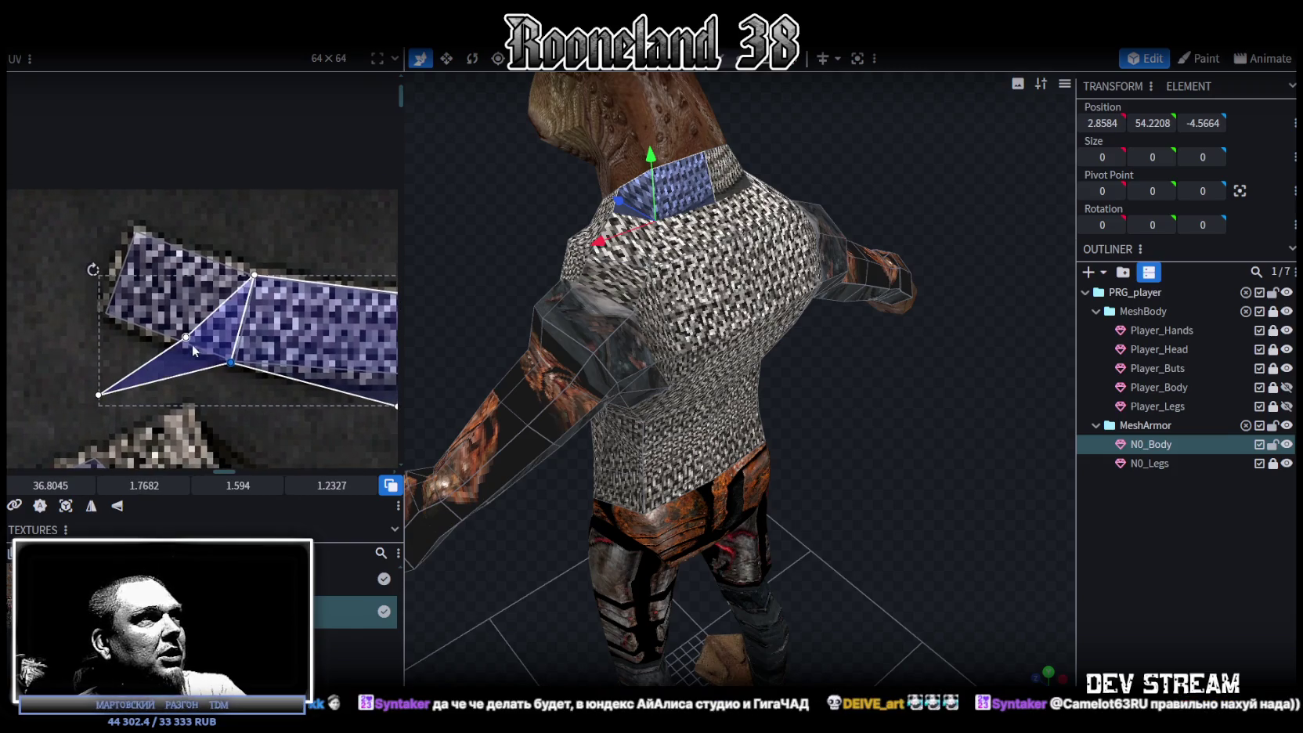
{"action": "left_click", "coordinate": [98, 394]}
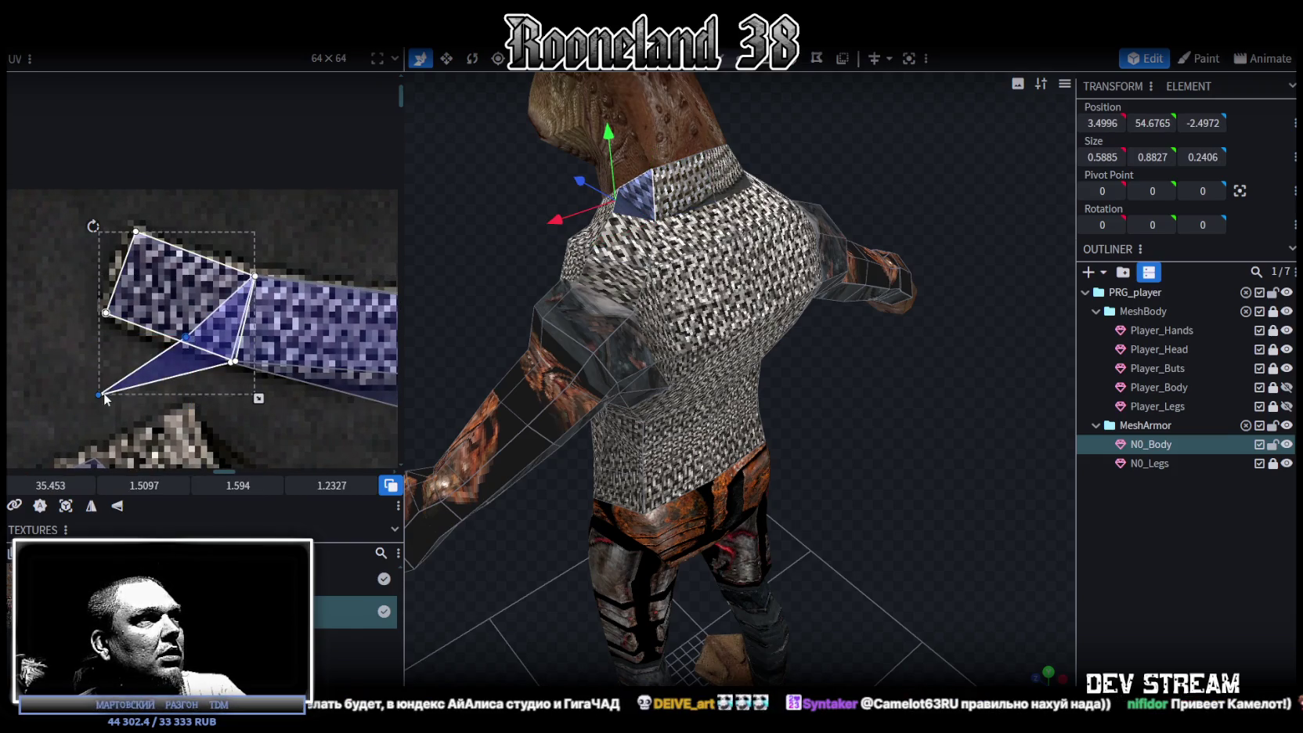
{"action": "mouse_move", "coordinate": [100, 393]}
{"action": "left_mouse_down"}
{"action": "mouse_move", "coordinate": [51, 292]}
{"action": "mouse_move", "coordinate": [107, 310]}
{"action": "left_mouse_up"}
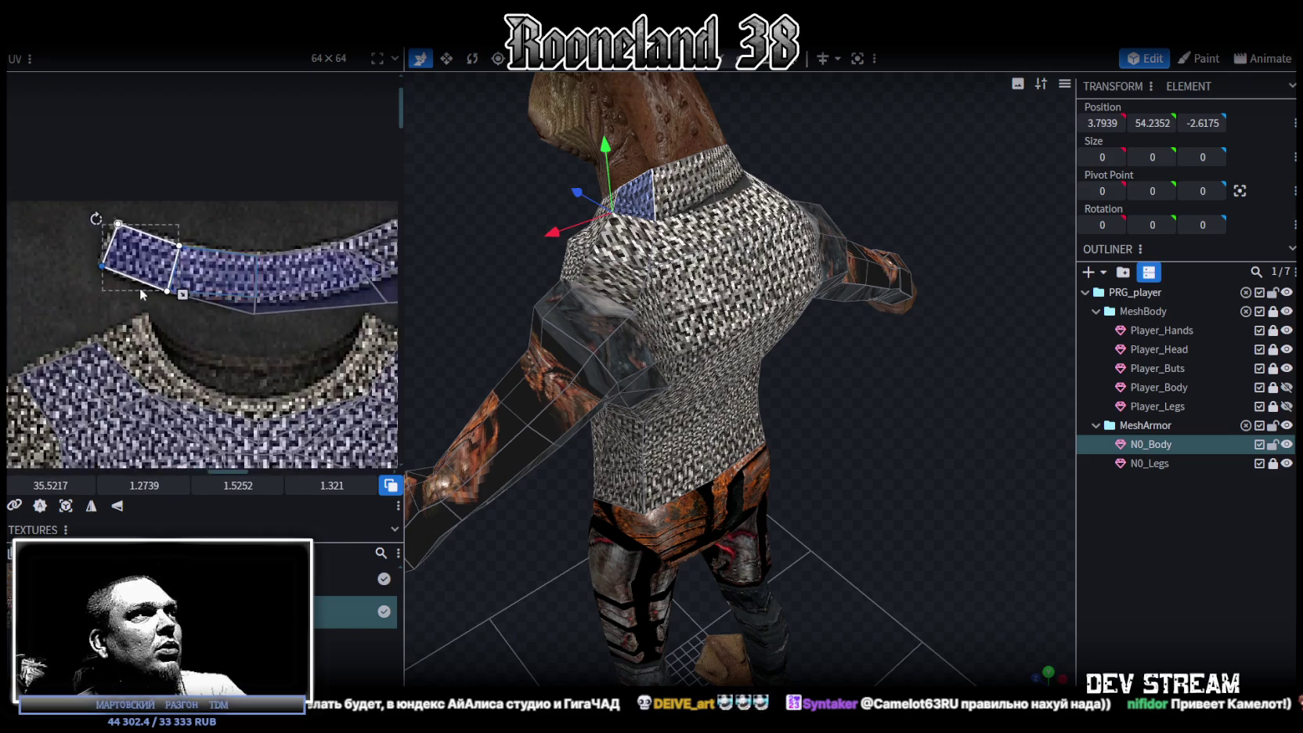
- Align the next collar faces by shifting one vertex right and raising another
{"action": "scroll", "coordinate": [181, 293], "scroll_direction": "up", "scroll_amount": 3}
{"action": "left_click", "coordinate": [203, 285]}
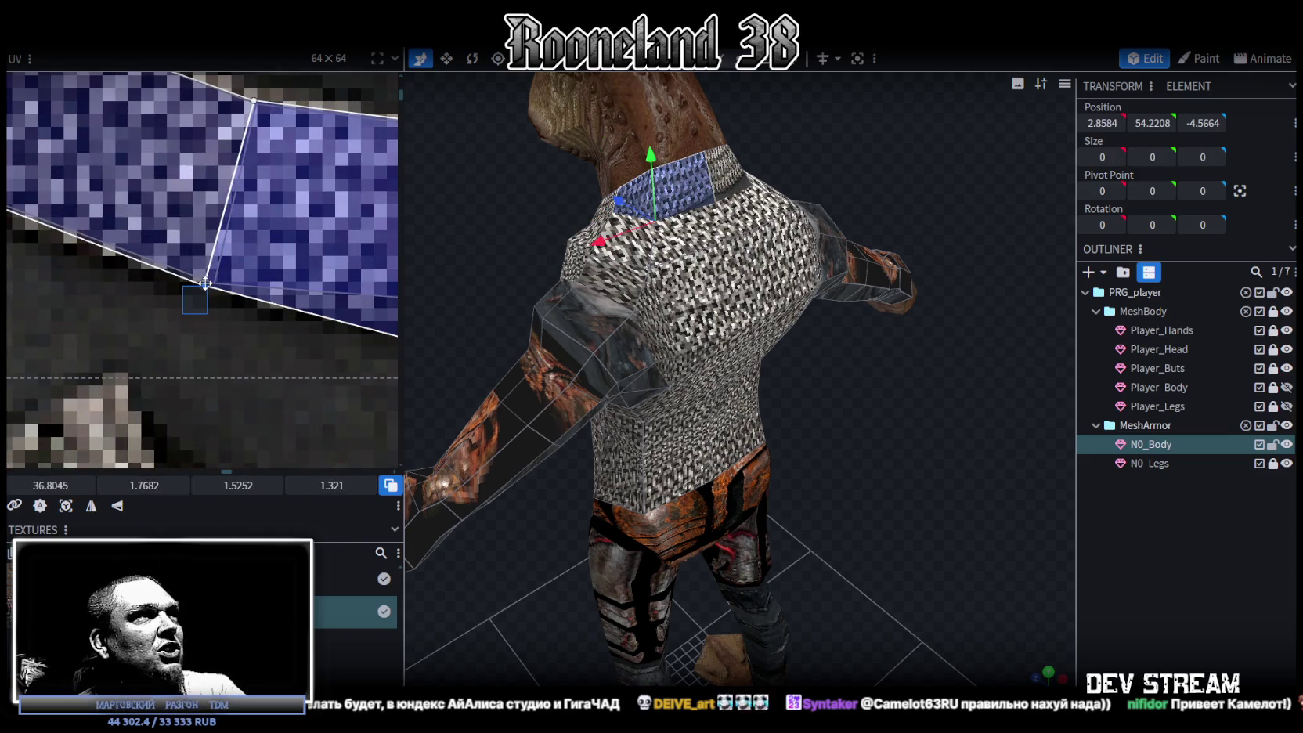
{"action": "left_click_drag", "start_coordinate": [203, 288], "coordinate": [214, 283]}
{"action": "scroll", "coordinate": [213, 283], "scroll_direction": "down", "scroll_amount": 3}
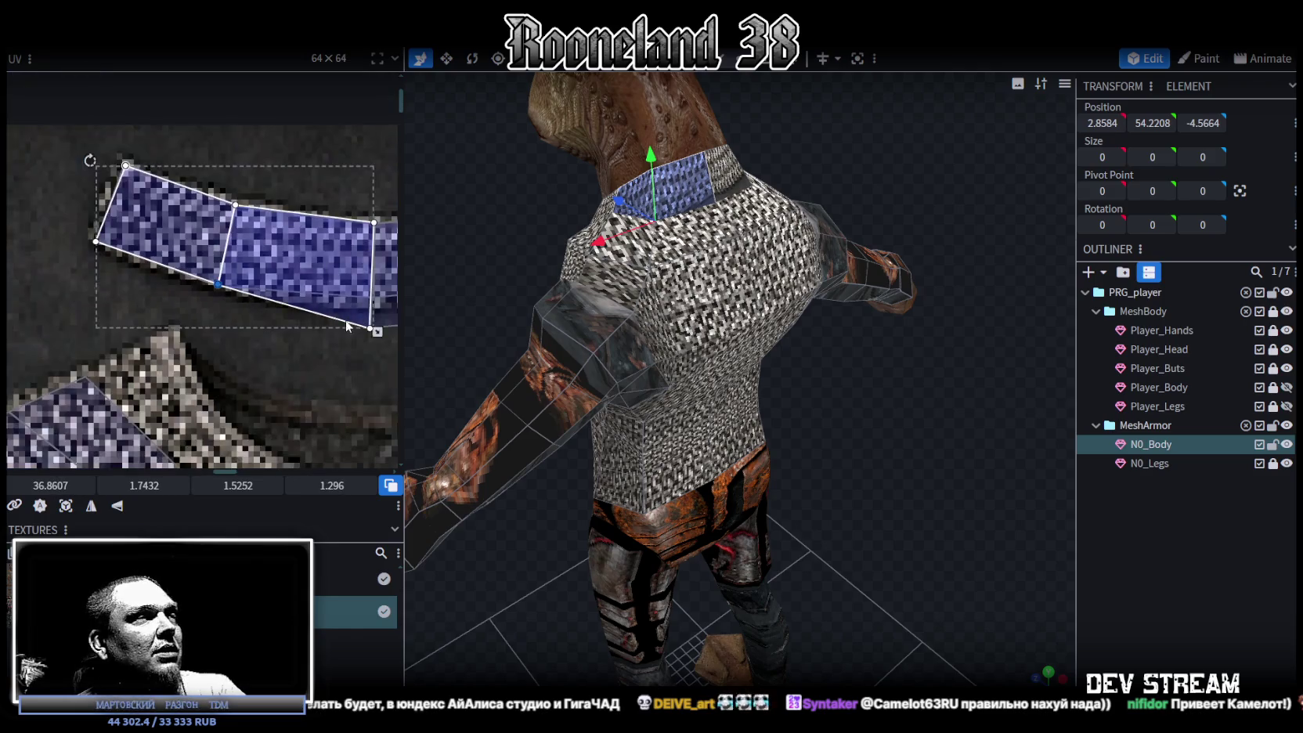
{"action": "scroll", "coordinate": [115, 300], "scroll_direction": "up", "scroll_amount": 2}
{"action": "scroll", "coordinate": [121, 308], "scroll_direction": "up", "scroll_amount": 1}
{"action": "left_click", "coordinate": [178, 282]}
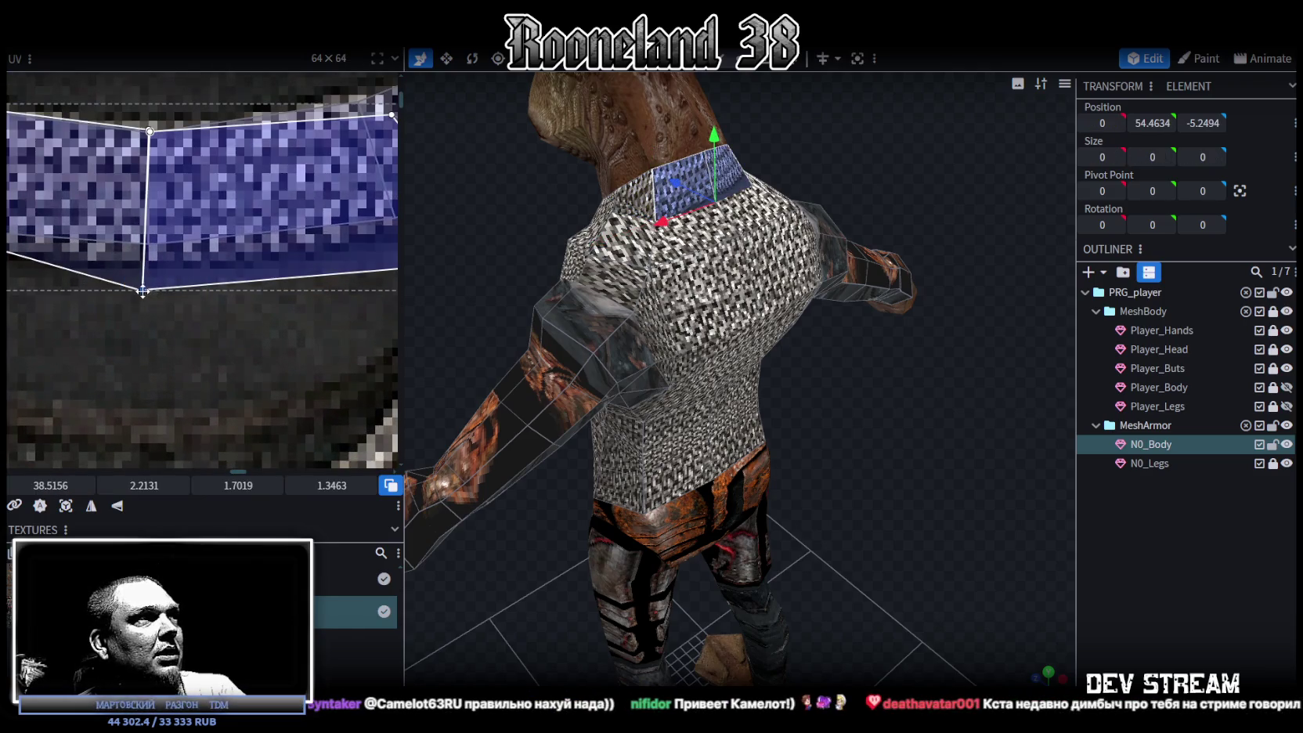
{"action": "left_click_drag", "start_coordinate": [143, 290], "coordinate": [145, 249]}
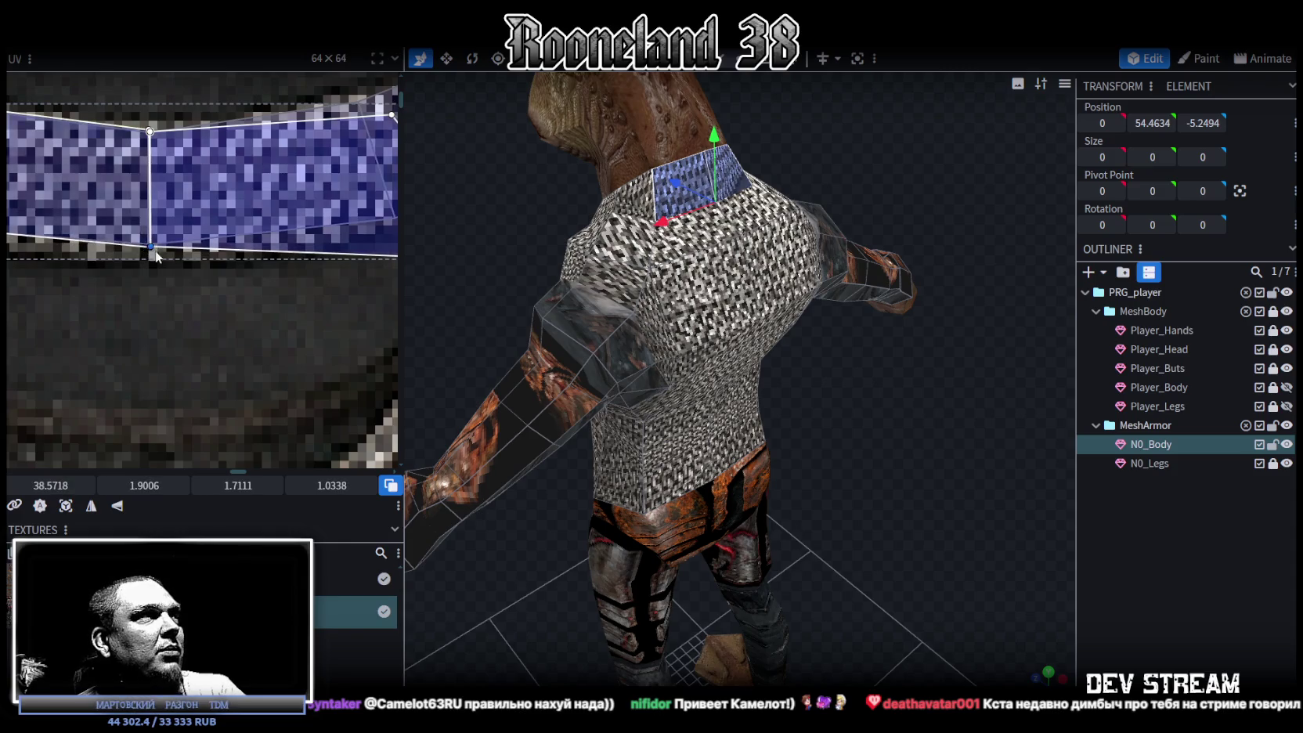
- Move three vertices of a collar quad and pull its corners in along the strip
{"action": "scroll", "coordinate": [152, 251], "scroll_direction": "down", "scroll_amount": 2}
{"action": "scroll", "coordinate": [235, 267], "scroll_direction": "up", "scroll_amount": 2}
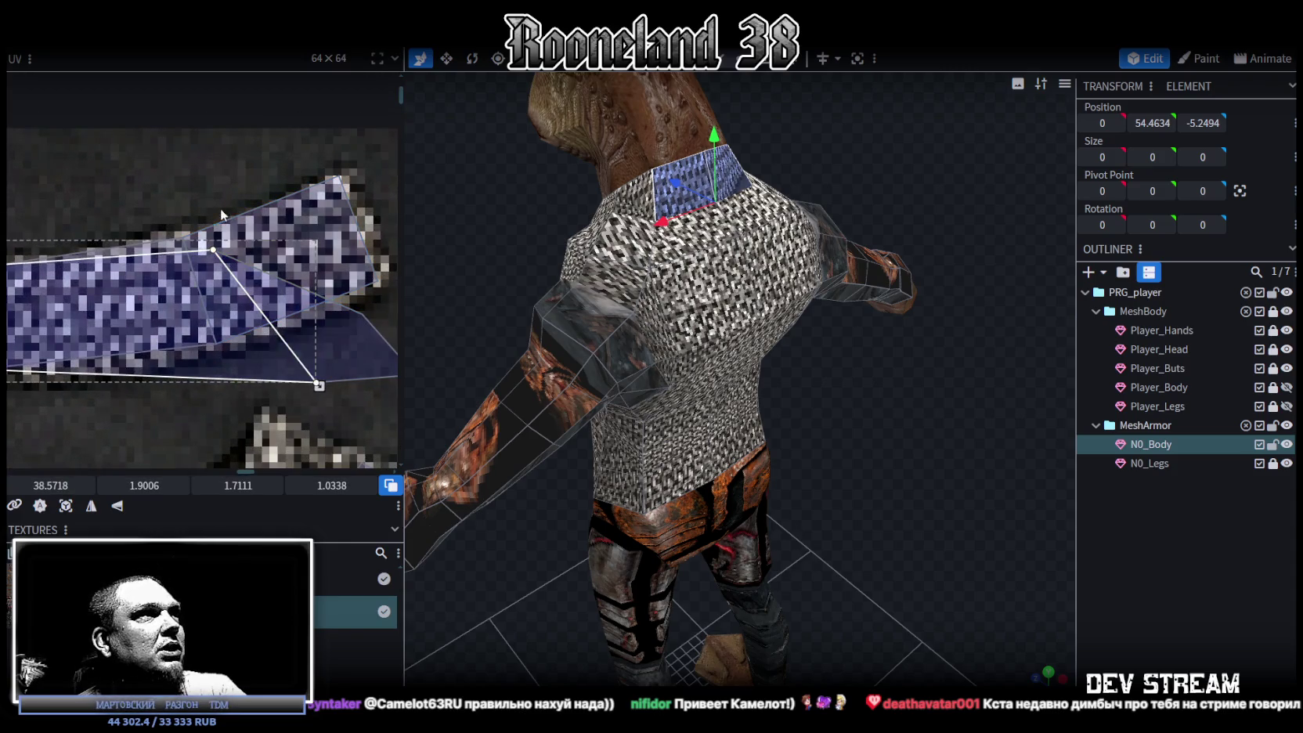
{"action": "mouse_move", "coordinate": [208, 206]}
{"action": "left_mouse_down"}
{"action": "mouse_move", "coordinate": [316, 391]}
{"action": "mouse_move", "coordinate": [202, 246]}
{"action": "left_mouse_up"}
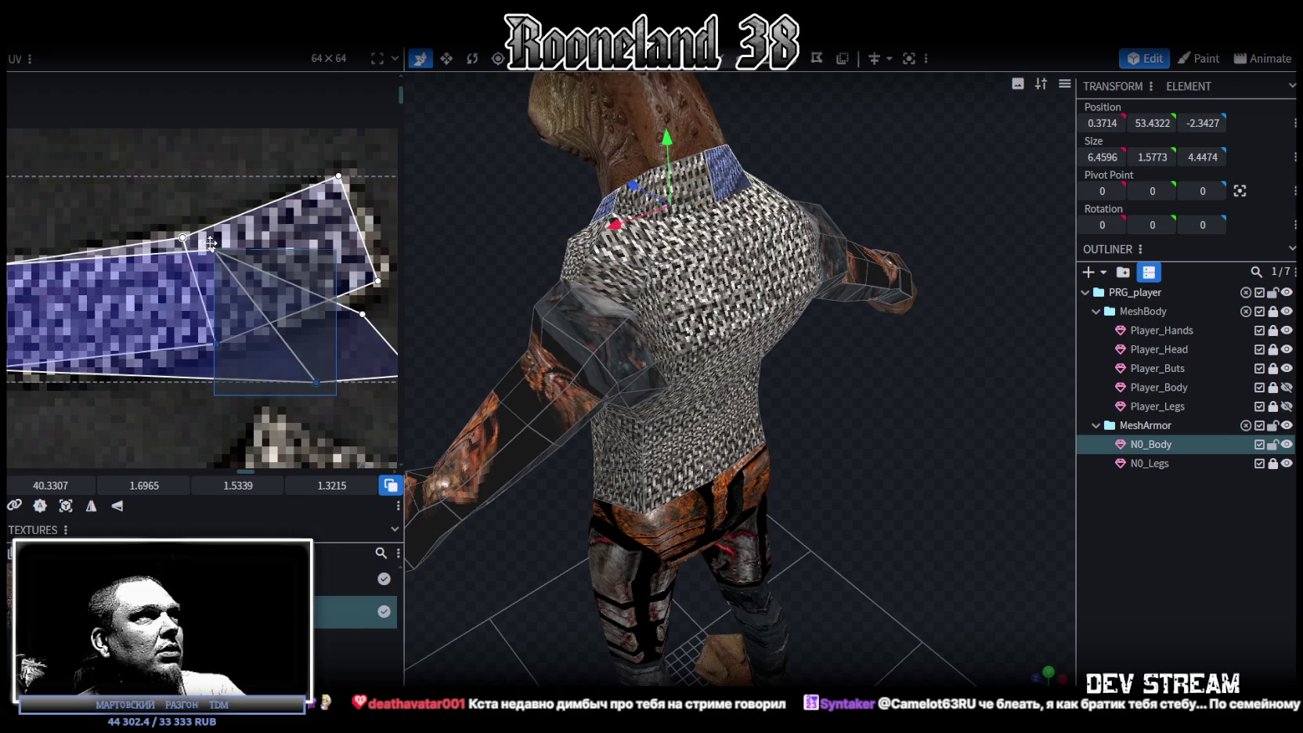
{"action": "left_click_drag", "start_coordinate": [202, 246], "coordinate": [309, 376]}
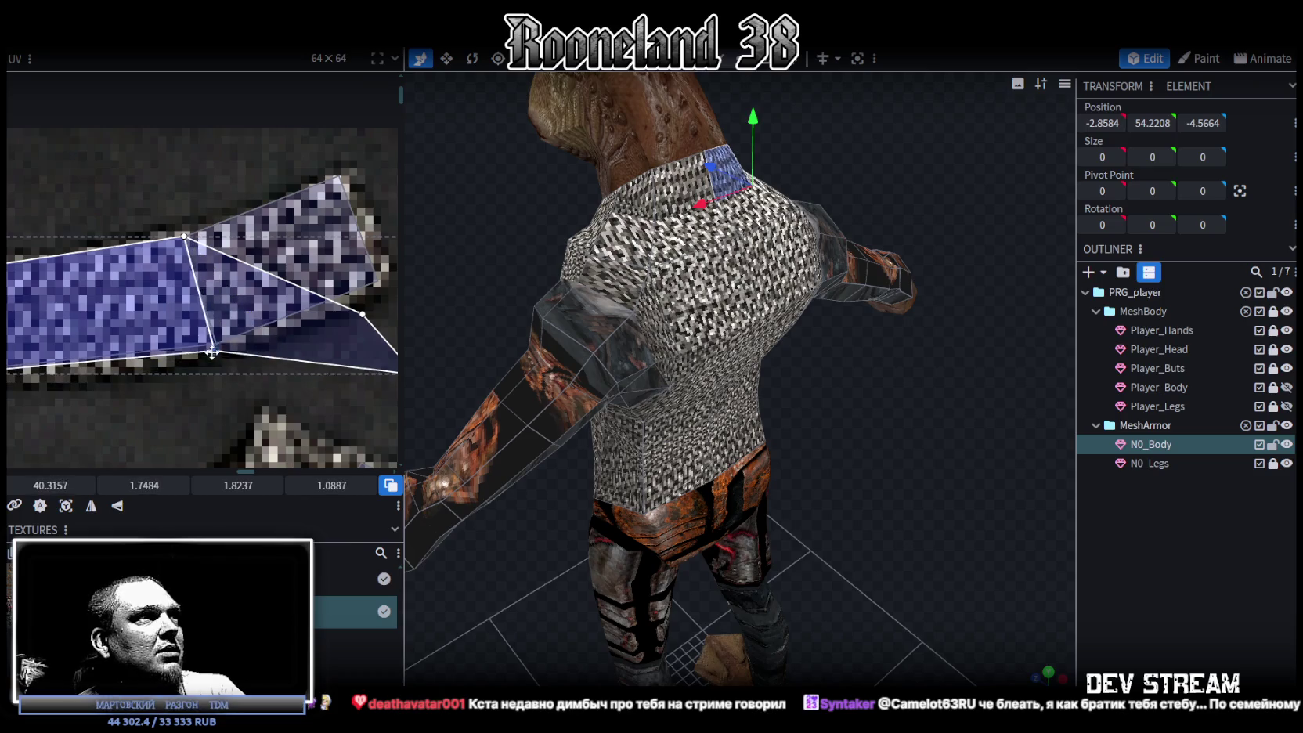
{"action": "scroll", "coordinate": [199, 397], "scroll_direction": "up", "scroll_amount": 2}
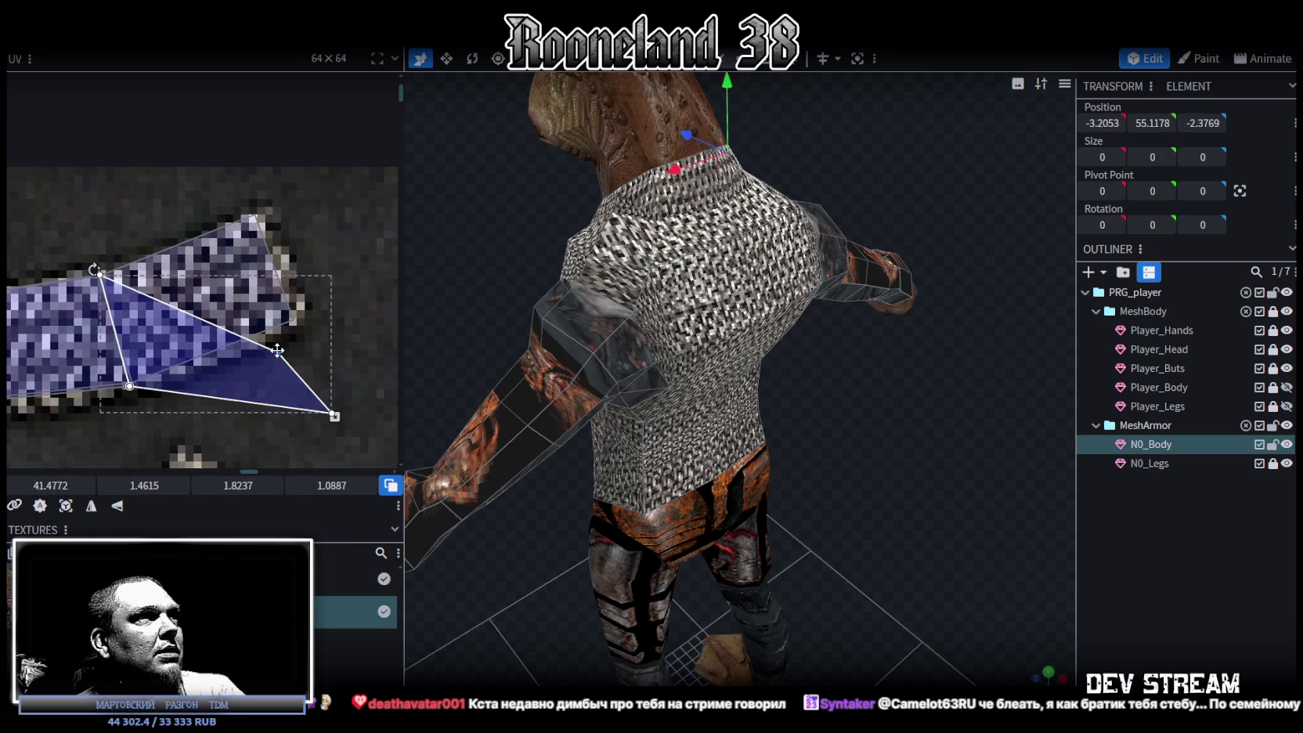
{"action": "left_click_drag", "start_coordinate": [281, 352], "coordinate": [259, 213]}
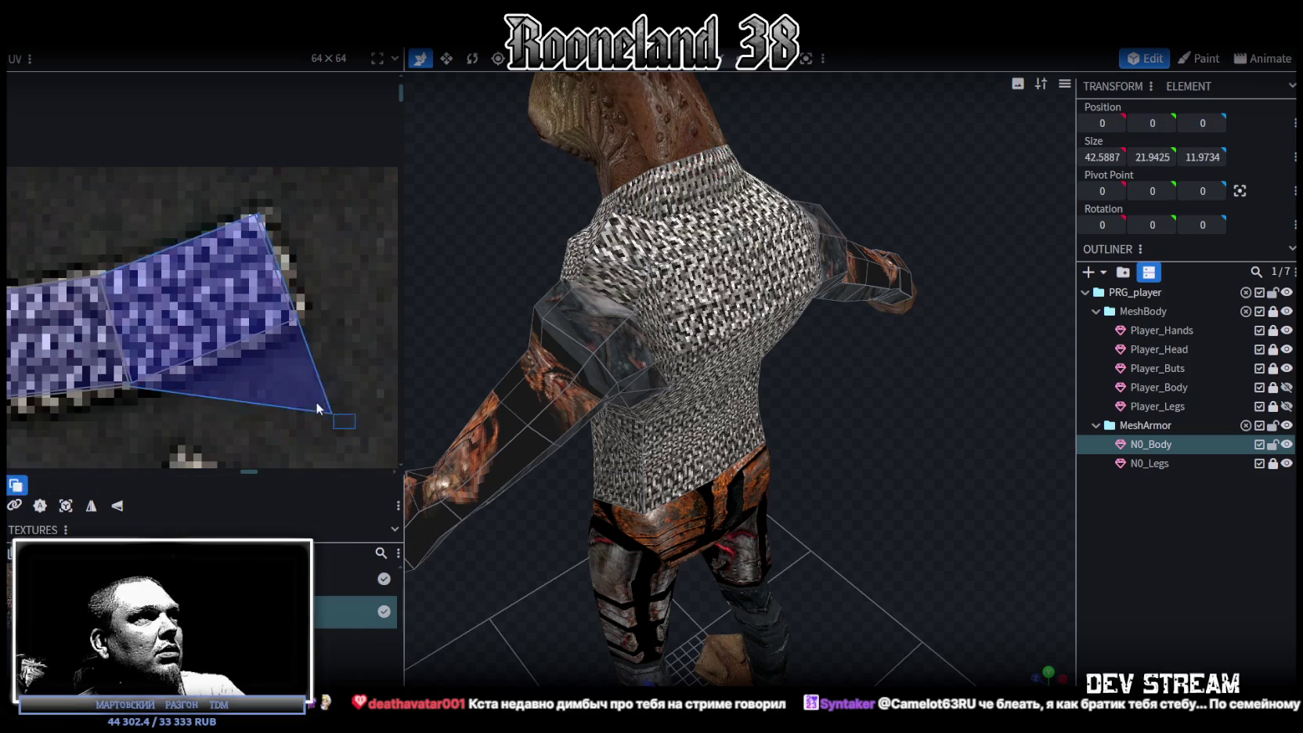
{"action": "left_click_drag", "start_coordinate": [334, 412], "coordinate": [295, 321]}
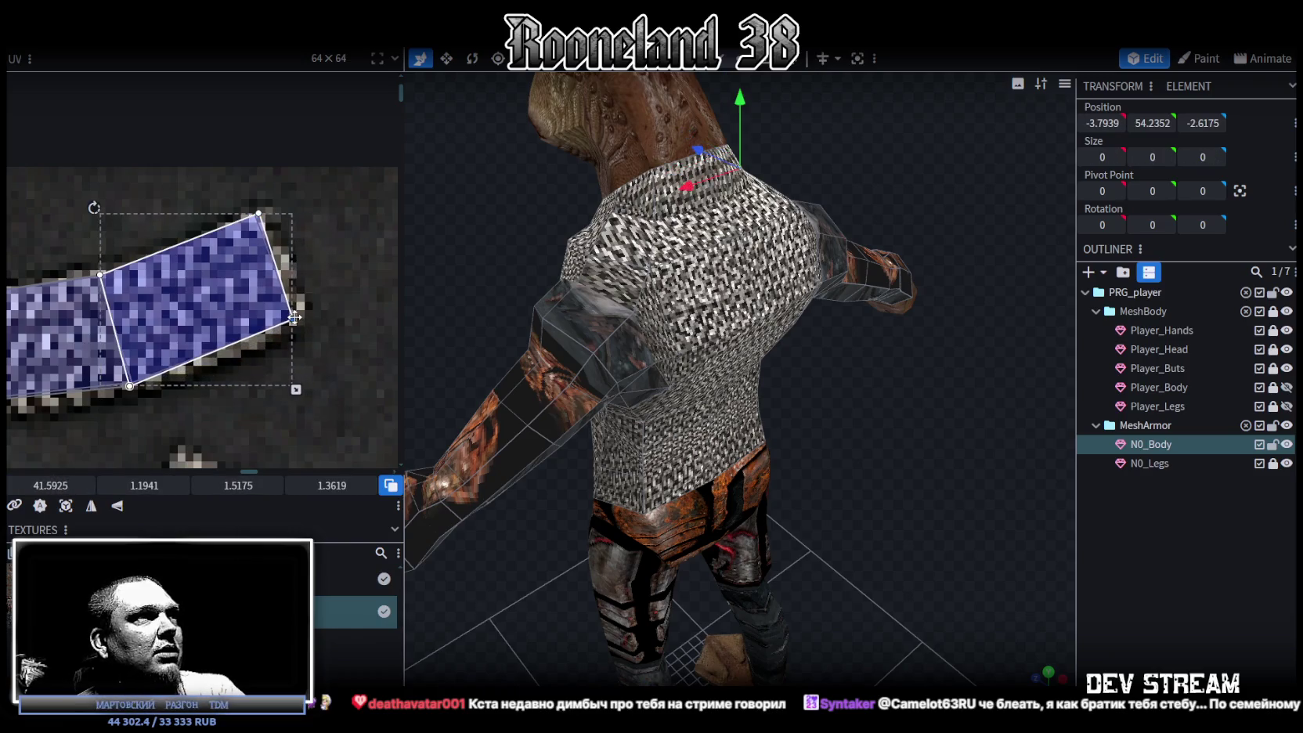
{"action": "scroll", "coordinate": [284, 354], "scroll_direction": "down", "scroll_amount": 1}
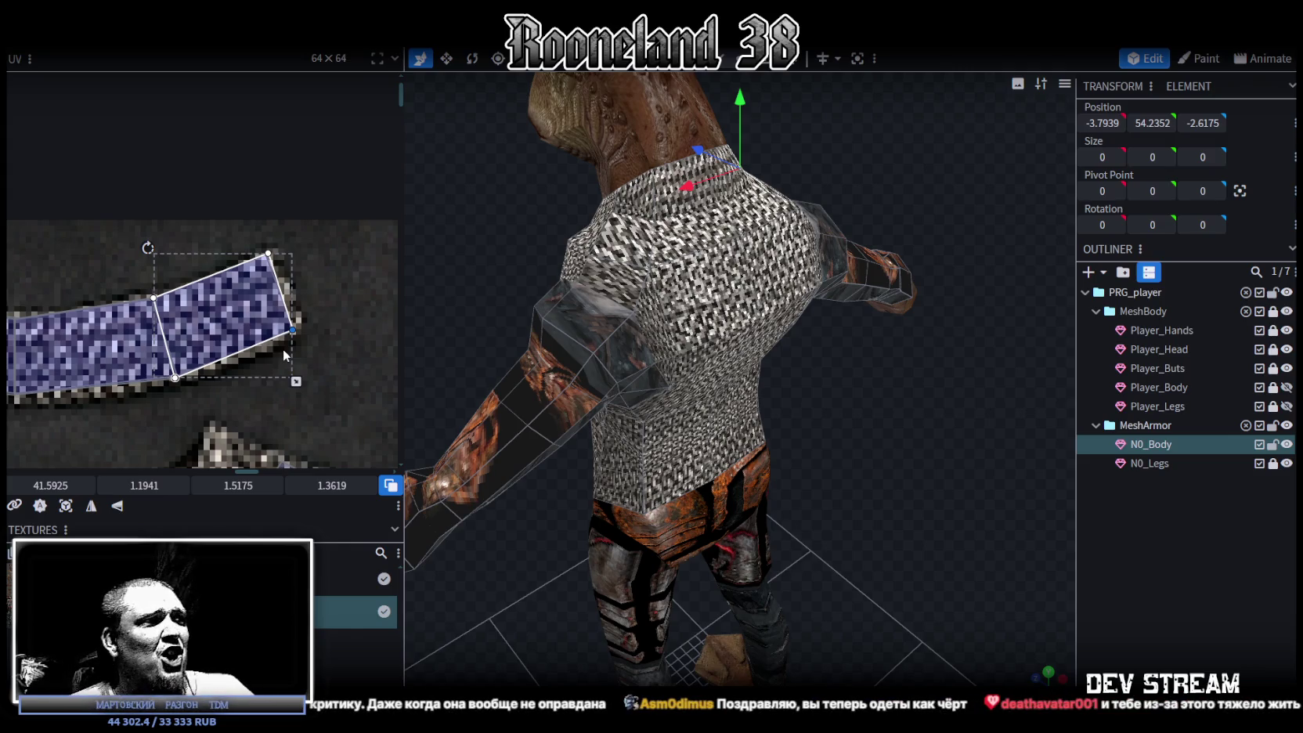
- Select pairs of adjacent collar strip quads to line up along the curve
{"action": "middle_click_drag", "start_coordinate": [283, 355], "coordinate": [333, 402]}
{"action": "left_click", "coordinate": [334, 402]}
{"action": "left_click_drag", "start_coordinate": [333, 402], "coordinate": [311, 371]}
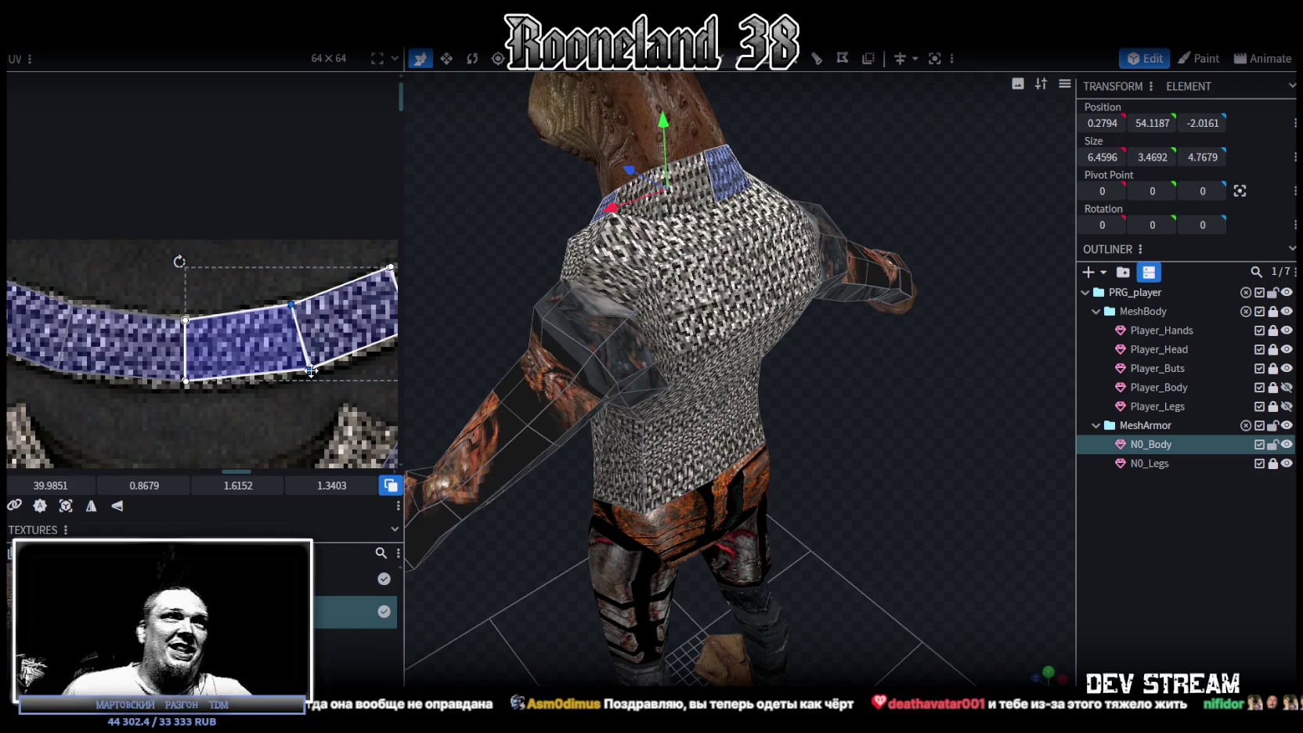
{"action": "scroll", "coordinate": [182, 295], "scroll_direction": "down", "scroll_amount": 3}
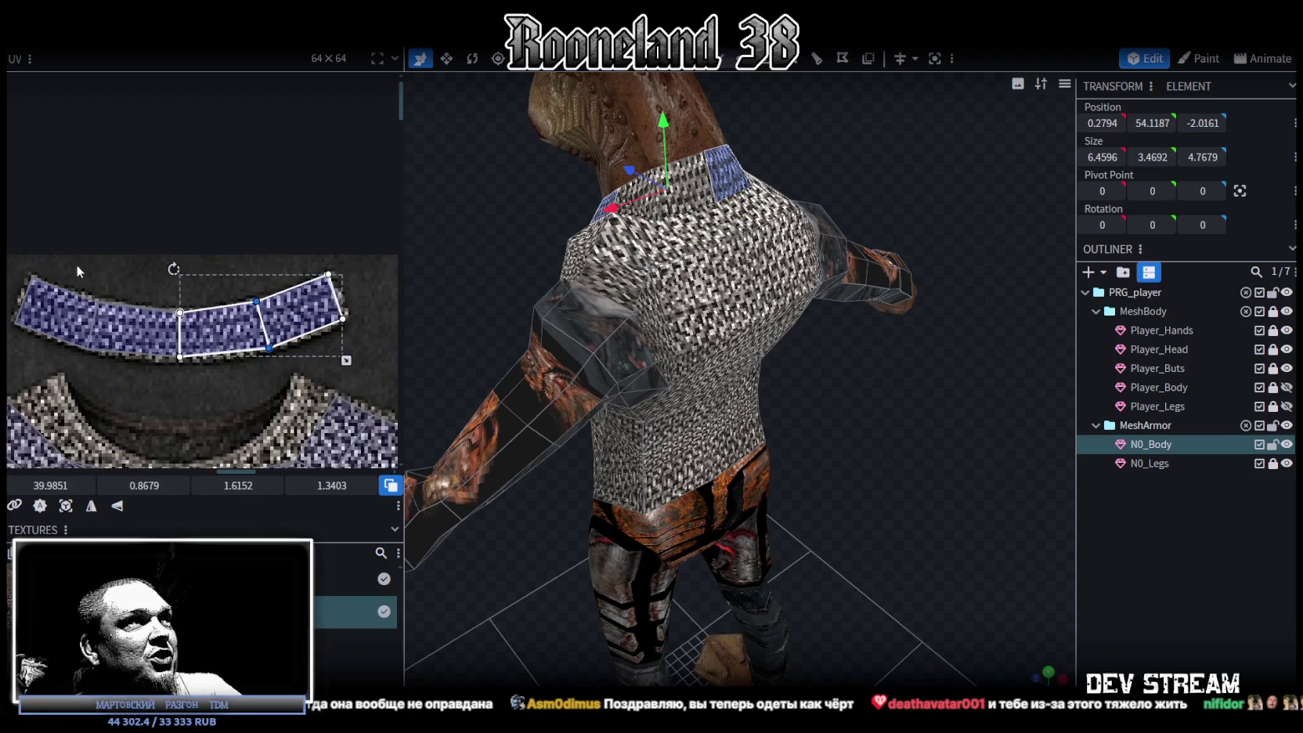
{"action": "left_click", "coordinate": [109, 287]}
{"action": "left_click_drag", "start_coordinate": [82, 355], "coordinate": [102, 341]}
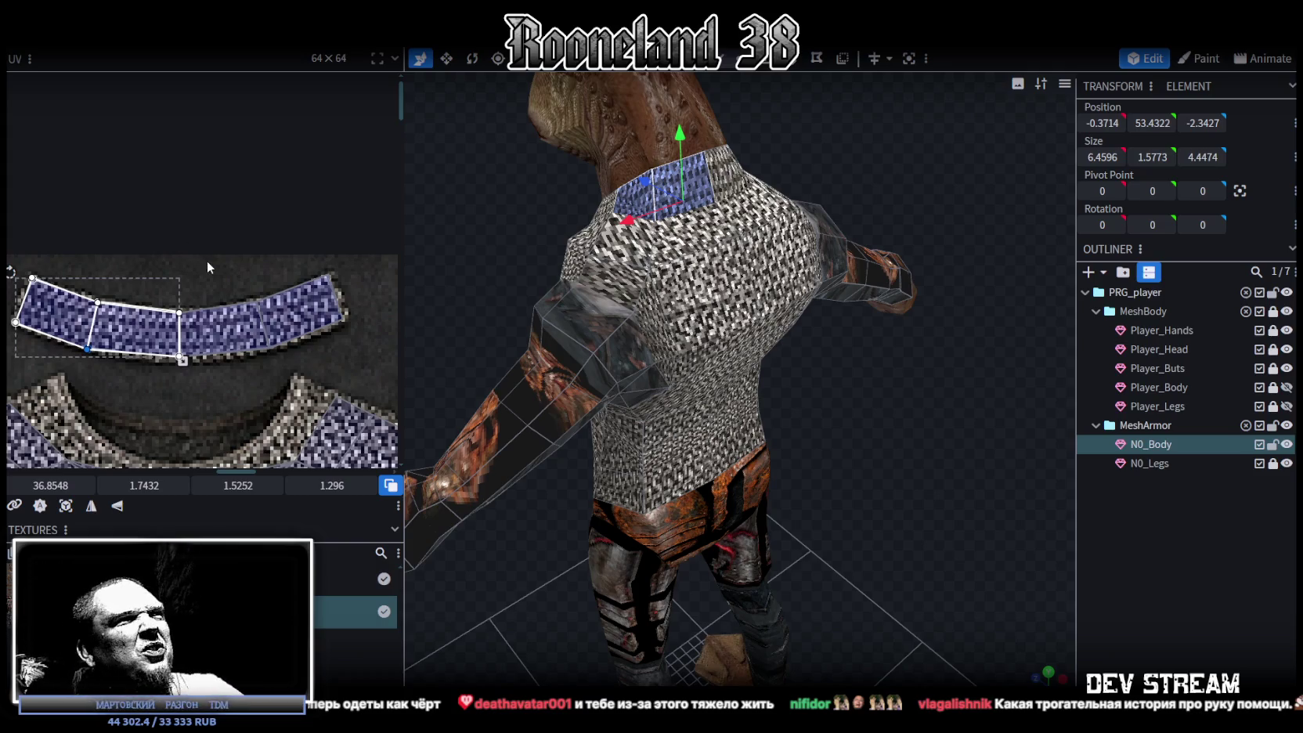
{"action": "left_click_drag", "start_coordinate": [230, 281], "coordinate": [255, 302]}
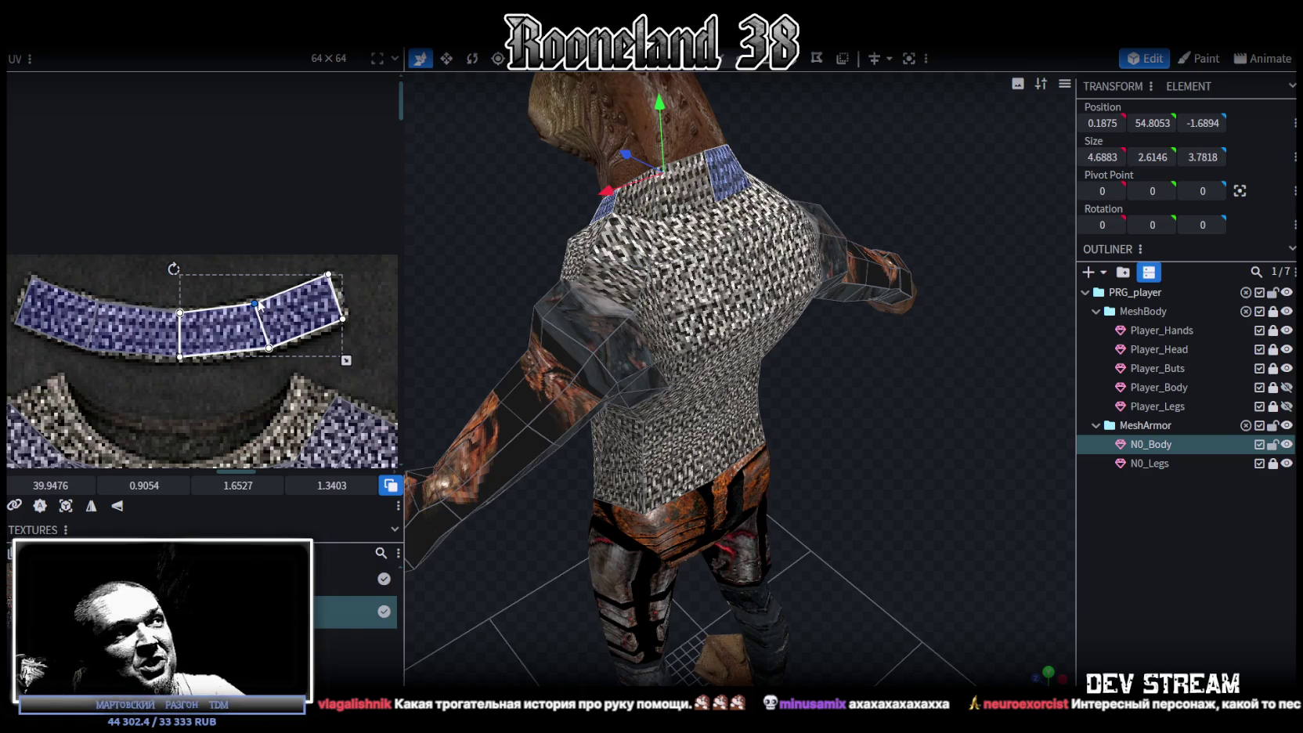
- Nudge a collar quad vertex slightly down and right to sit on the strip
{"action": "left_click_drag", "start_coordinate": [257, 368], "coordinate": [294, 345]}
{"action": "left_click", "coordinate": [187, 370]}
{"action": "scroll", "coordinate": [174, 356], "scroll_direction": "up", "scroll_amount": 4}
{"action": "scroll", "coordinate": [173, 356], "scroll_direction": "up", "scroll_amount": 2}
{"action": "left_click_drag", "start_coordinate": [173, 356], "coordinate": [173, 357]}
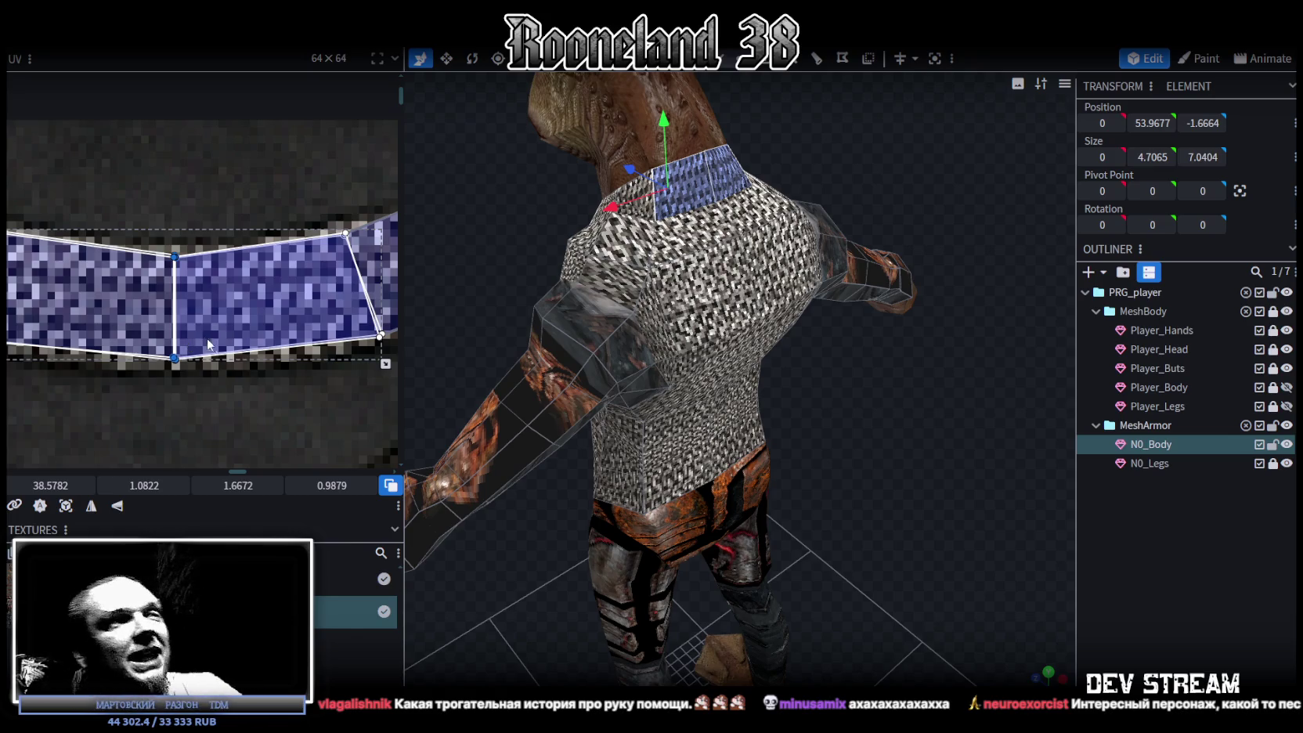
{"action": "scroll", "coordinate": [213, 347], "scroll_direction": "down", "scroll_amount": 3}
{"action": "scroll", "coordinate": [214, 270], "scroll_direction": "up", "scroll_amount": 3}
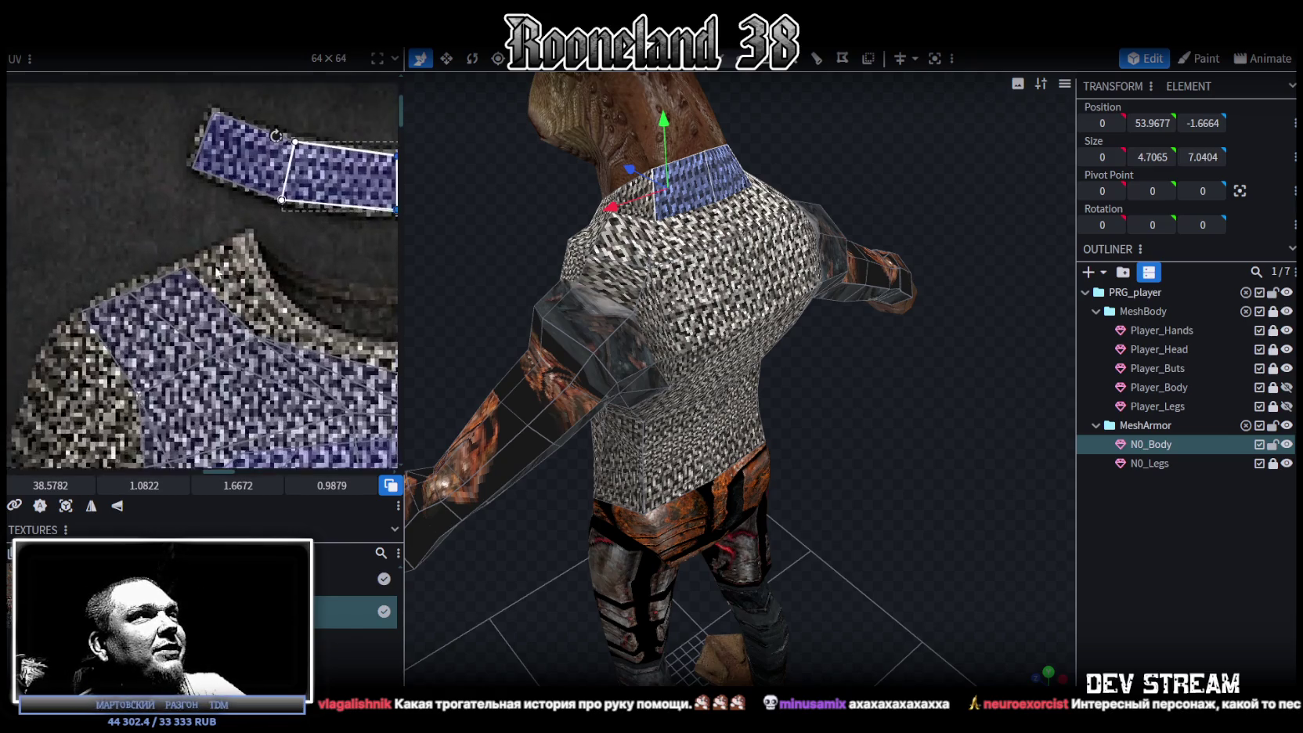
- Move the upper neckline face up and right onto the chainmail shirt
{"action": "left_click", "coordinate": [302, 324]}
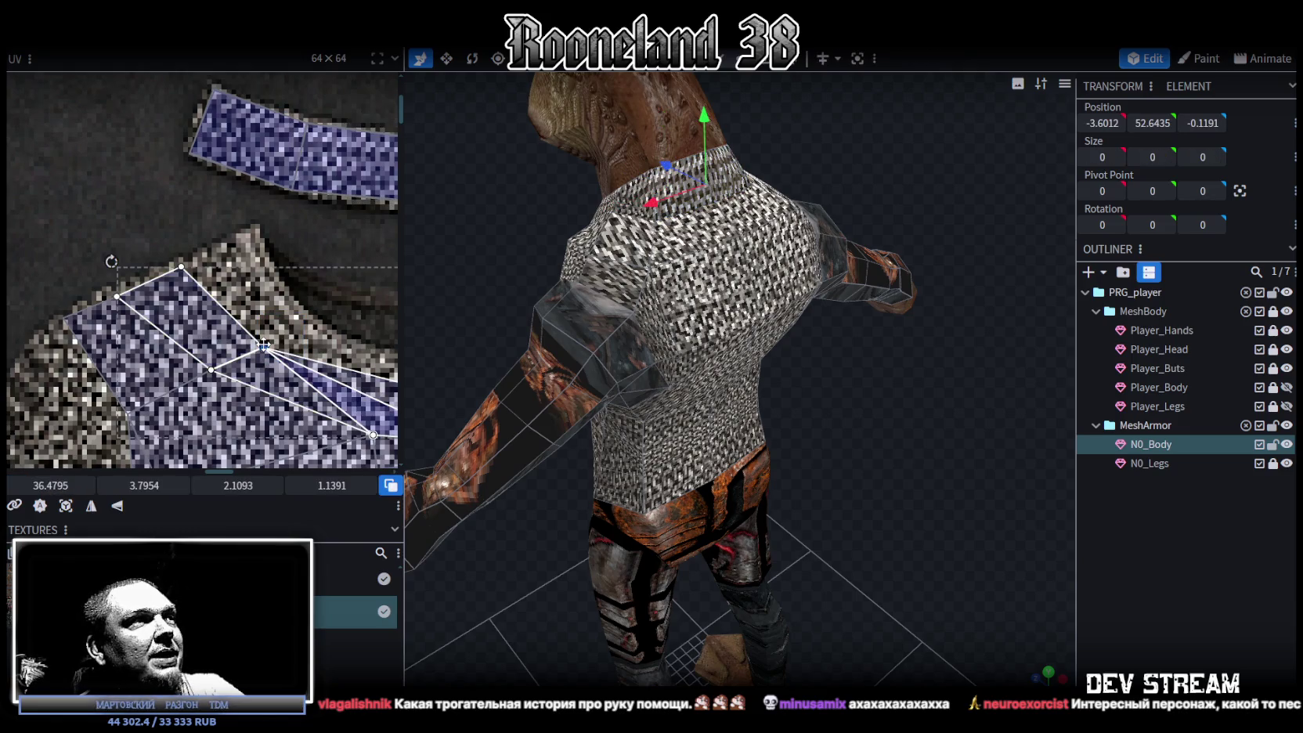
{"action": "left_click", "coordinate": [183, 267]}
{"action": "left_click_drag", "start_coordinate": [182, 266], "coordinate": [245, 243]}
{"action": "scroll", "coordinate": [245, 243], "scroll_direction": "down", "scroll_amount": 3}
{"action": "scroll", "coordinate": [229, 290], "scroll_direction": "up", "scroll_amount": 3}
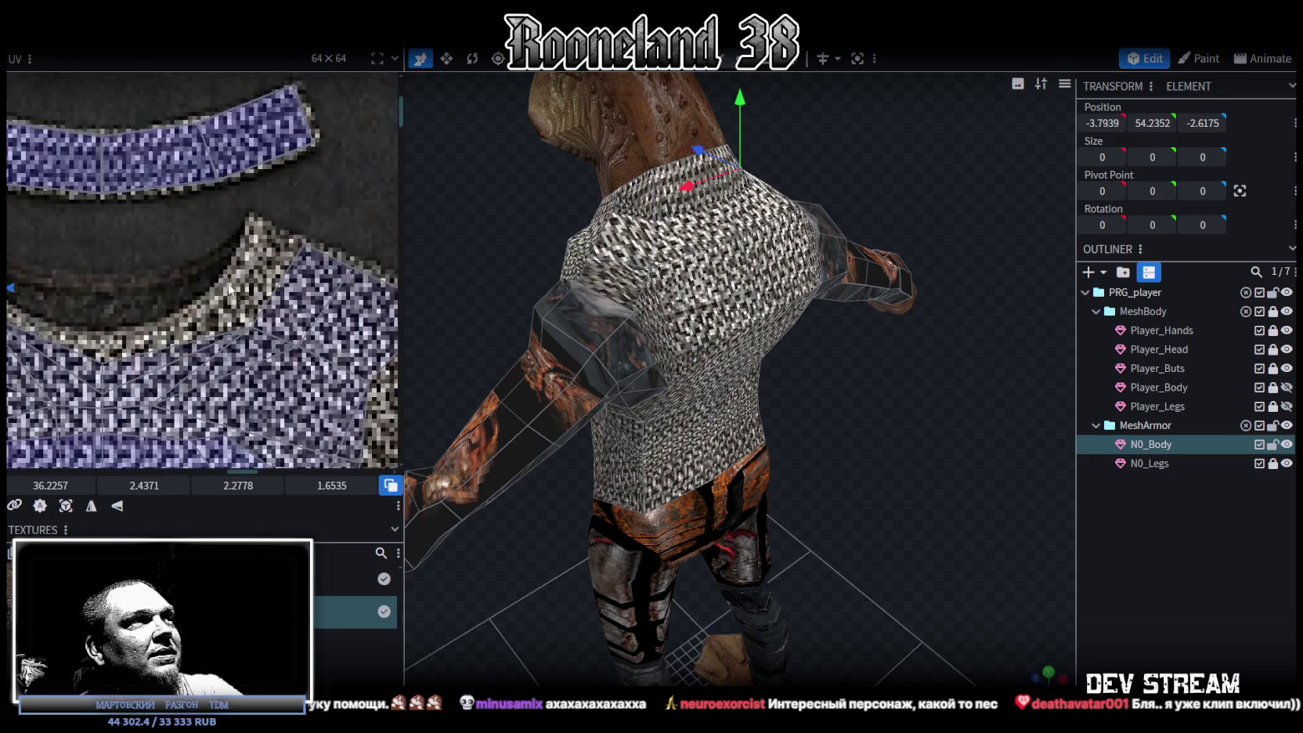
{"action": "left_click", "coordinate": [228, 290]}
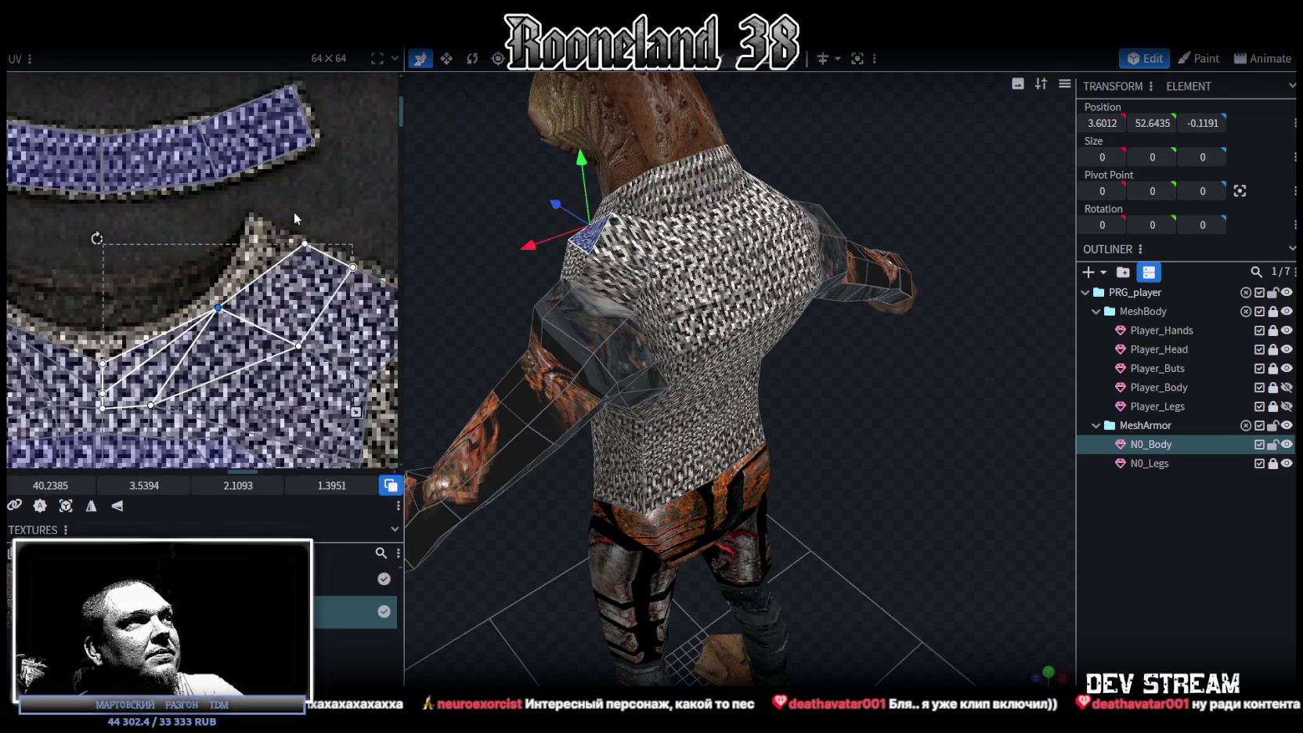
{"action": "left_click", "coordinate": [215, 231]}
{"action": "scroll", "coordinate": [126, 337], "scroll_direction": "down", "scroll_amount": 2}
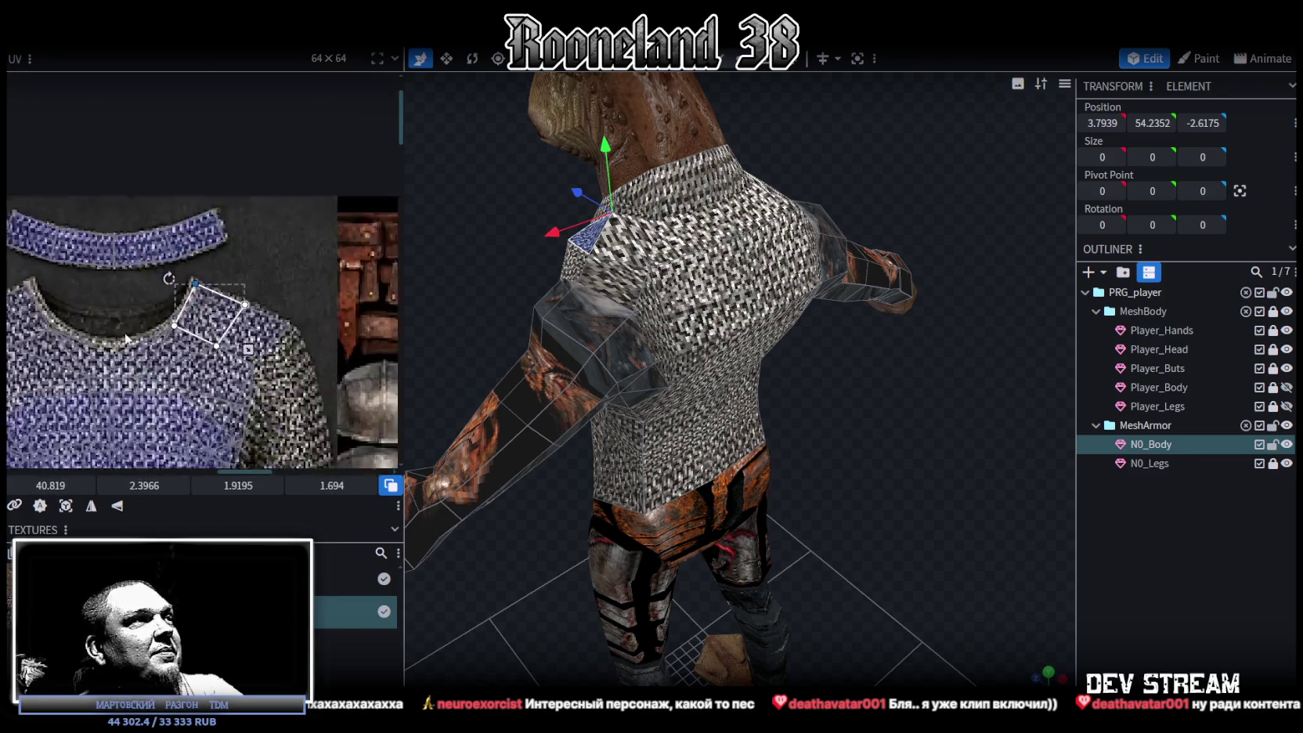
{"action": "scroll", "coordinate": [200, 281], "scroll_direction": "down", "scroll_amount": 1}
- Deselect the body armor and pick a shoulder face from the front view
{"action": "left_click", "coordinate": [1110, 586]}
{"action": "mouse_move", "coordinate": [892, 486]}
{"action": "left_mouse_down"}
{"action": "mouse_move", "coordinate": [1006, 483]}
{"action": "mouse_move", "coordinate": [998, 452]}
{"action": "mouse_move", "coordinate": [1018, 434]}
{"action": "mouse_move", "coordinate": [853, 415]}
{"action": "left_mouse_up"}
{"action": "left_click", "coordinate": [725, 306]}
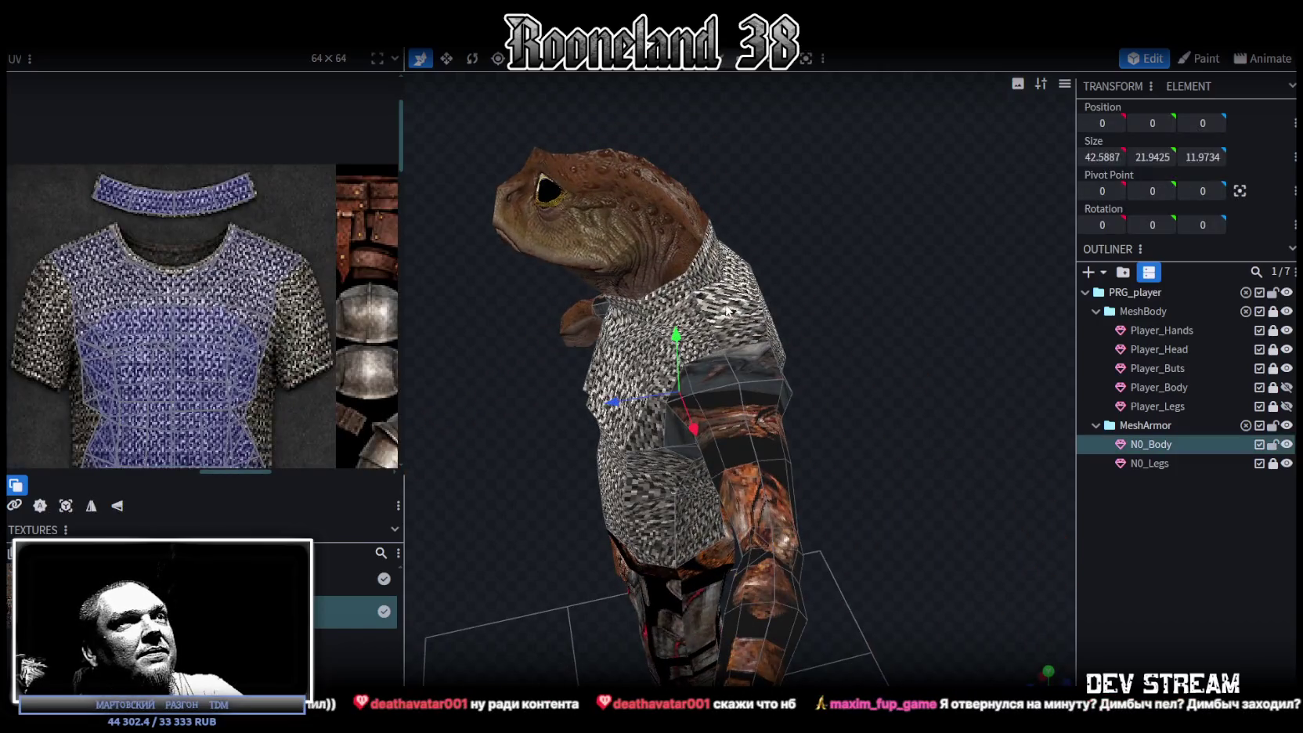
{"action": "scroll", "coordinate": [135, 343], "scroll_direction": "down", "scroll_amount": 2}
{"action": "mouse_move", "coordinate": [898, 376]}
{"action": "left_mouse_down"}
{"action": "mouse_move", "coordinate": [867, 398]}
{"action": "mouse_move", "coordinate": [693, 347]}
{"action": "left_mouse_up"}
{"action": "scroll", "coordinate": [137, 322], "scroll_direction": "up", "scroll_amount": 1}
{"action": "scroll", "coordinate": [136, 321], "scroll_direction": "up", "scroll_amount": 2}
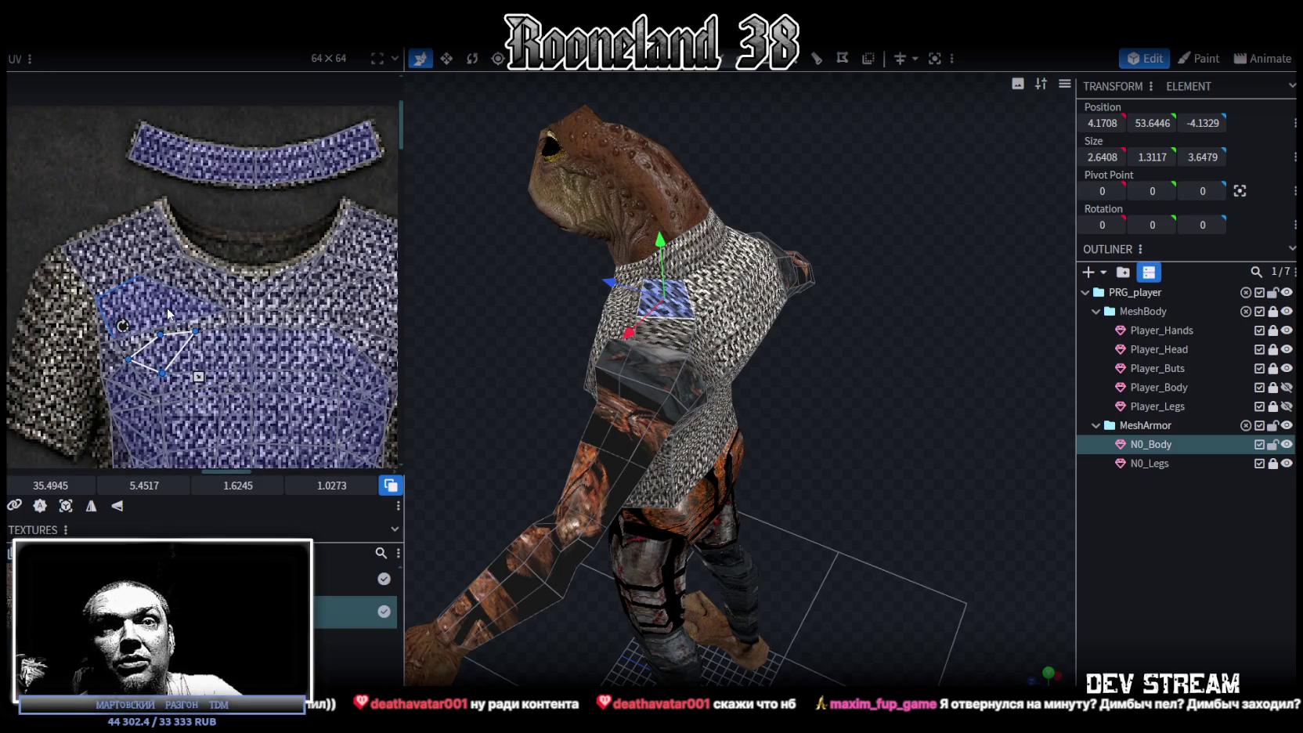
{"action": "scroll", "coordinate": [168, 314], "scroll_direction": "down", "scroll_amount": 2}
{"action": "scroll", "coordinate": [168, 314], "scroll_direction": "down", "scroll_amount": 2}
{"action": "mouse_move", "coordinate": [861, 470]}
{"action": "left_mouse_down"}
{"action": "mouse_move", "coordinate": [921, 464]}
{"action": "mouse_move", "coordinate": [942, 440]}
{"action": "left_mouse_up"}
{"action": "left_click", "coordinate": [791, 357]}
{"action": "mouse_move", "coordinate": [769, 423]}
{"action": "left_mouse_down"}
{"action": "mouse_move", "coordinate": [844, 508]}
{"action": "mouse_move", "coordinate": [838, 517]}
{"action": "left_mouse_up"}
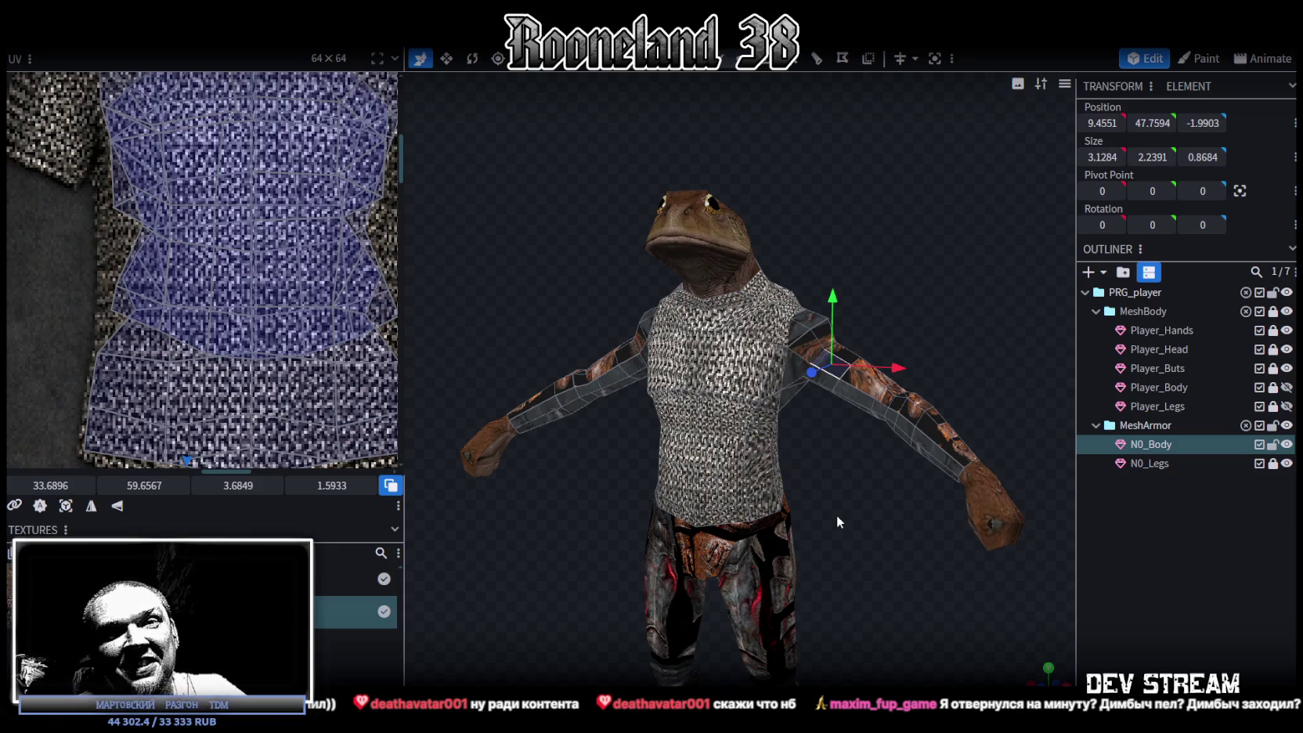
{"action": "left_click_drag", "start_coordinate": [252, 220], "coordinate": [342, 266]}
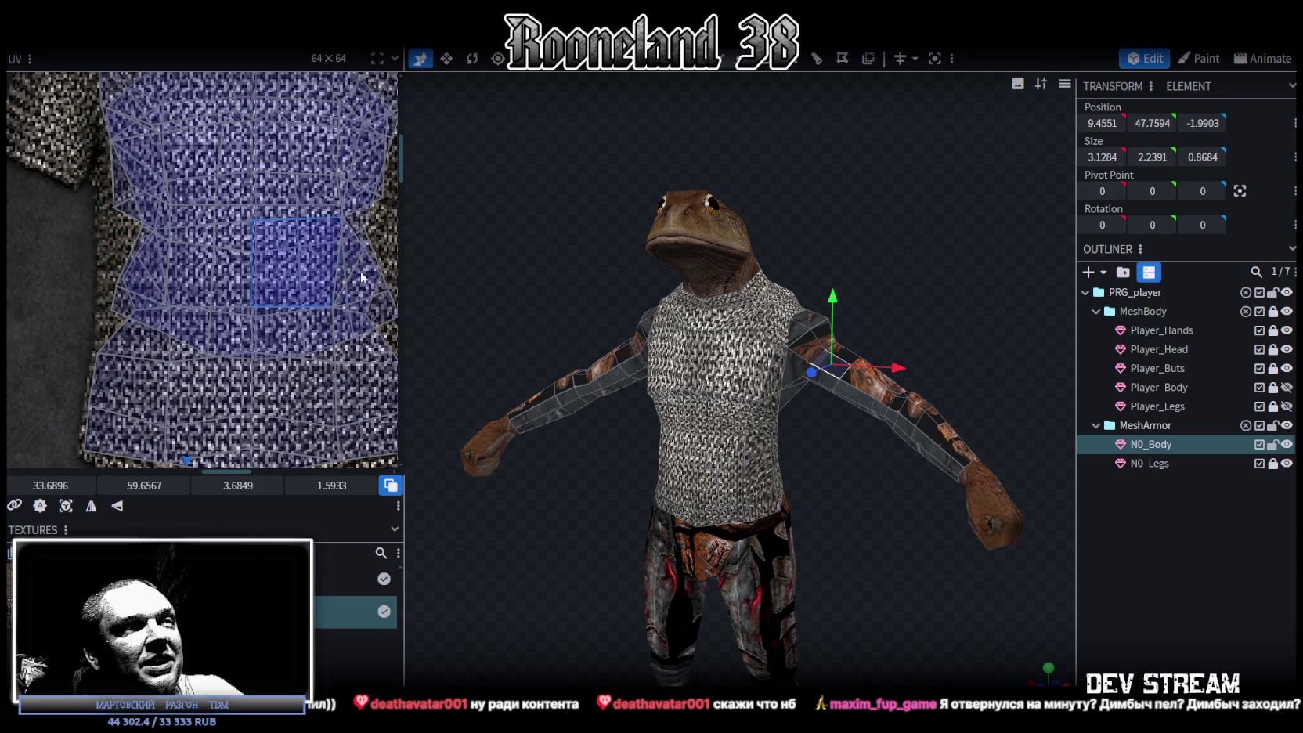
{"action": "left_click", "coordinate": [755, 440]}
{"action": "scroll", "coordinate": [874, 481], "scroll_direction": "up", "scroll_amount": 3}
{"action": "left_click", "coordinate": [743, 401]}
{"action": "left_click_drag", "start_coordinate": [922, 465], "coordinate": [672, 357]}
{"action": "mouse_move", "coordinate": [857, 467]}
{"action": "left_mouse_down"}
{"action": "mouse_move", "coordinate": [651, 476]}
{"action": "mouse_move", "coordinate": [676, 459]}
{"action": "left_mouse_up"}
{"action": "left_click", "coordinate": [668, 484]}
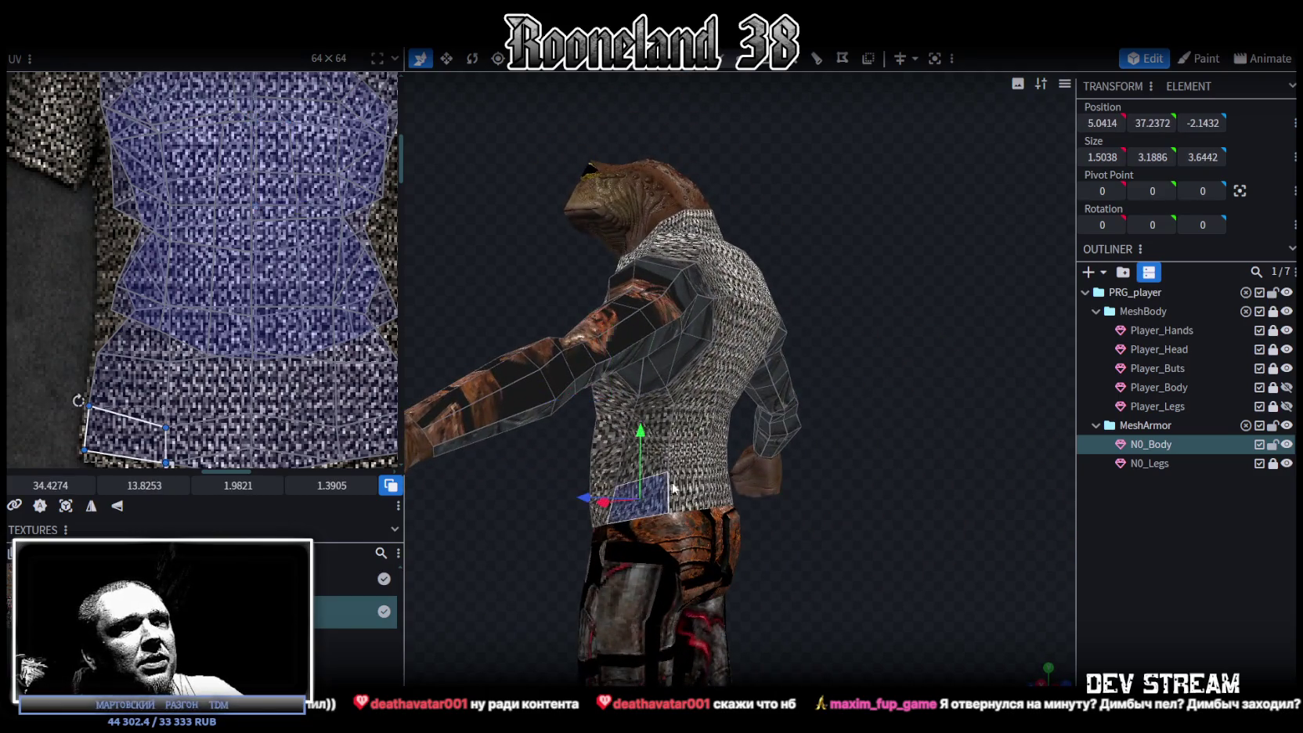
{"action": "scroll", "coordinate": [105, 377], "scroll_direction": "down", "scroll_amount": 5}
{"action": "left_click_drag", "start_coordinate": [764, 438], "coordinate": [1051, 545]}
{"action": "left_click", "coordinate": [865, 351]}
{"action": "scroll", "coordinate": [374, 304], "scroll_direction": "down", "scroll_amount": 2}
{"action": "scroll", "coordinate": [262, 221], "scroll_direction": "down", "scroll_amount": 2}
{"action": "scroll", "coordinate": [262, 221], "scroll_direction": "down", "scroll_amount": 2}
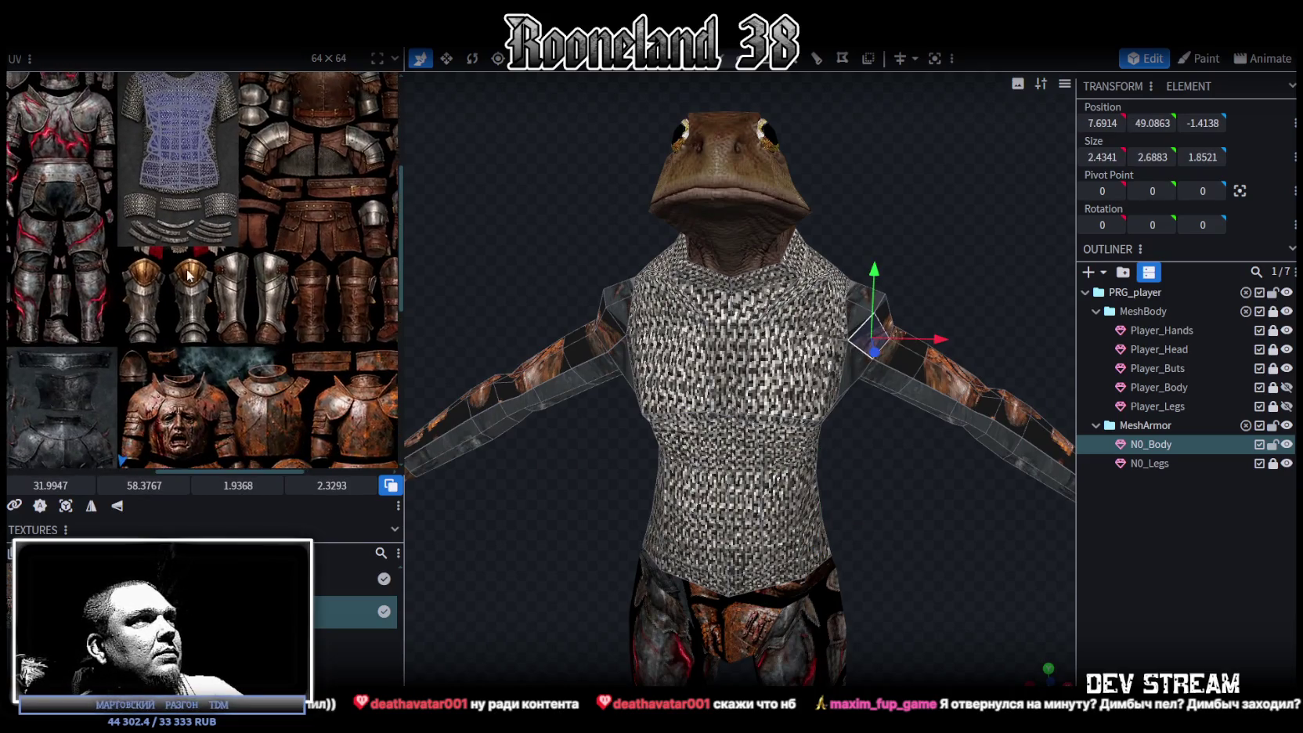
- Select both shoulder faces and move their UV island onto the leather belt region
{"action": "scroll", "coordinate": [246, 245], "scroll_direction": "down", "scroll_amount": 2}
{"action": "scroll", "coordinate": [159, 339], "scroll_direction": "up", "scroll_amount": 3}
{"action": "left_click", "coordinate": [211, 360]}
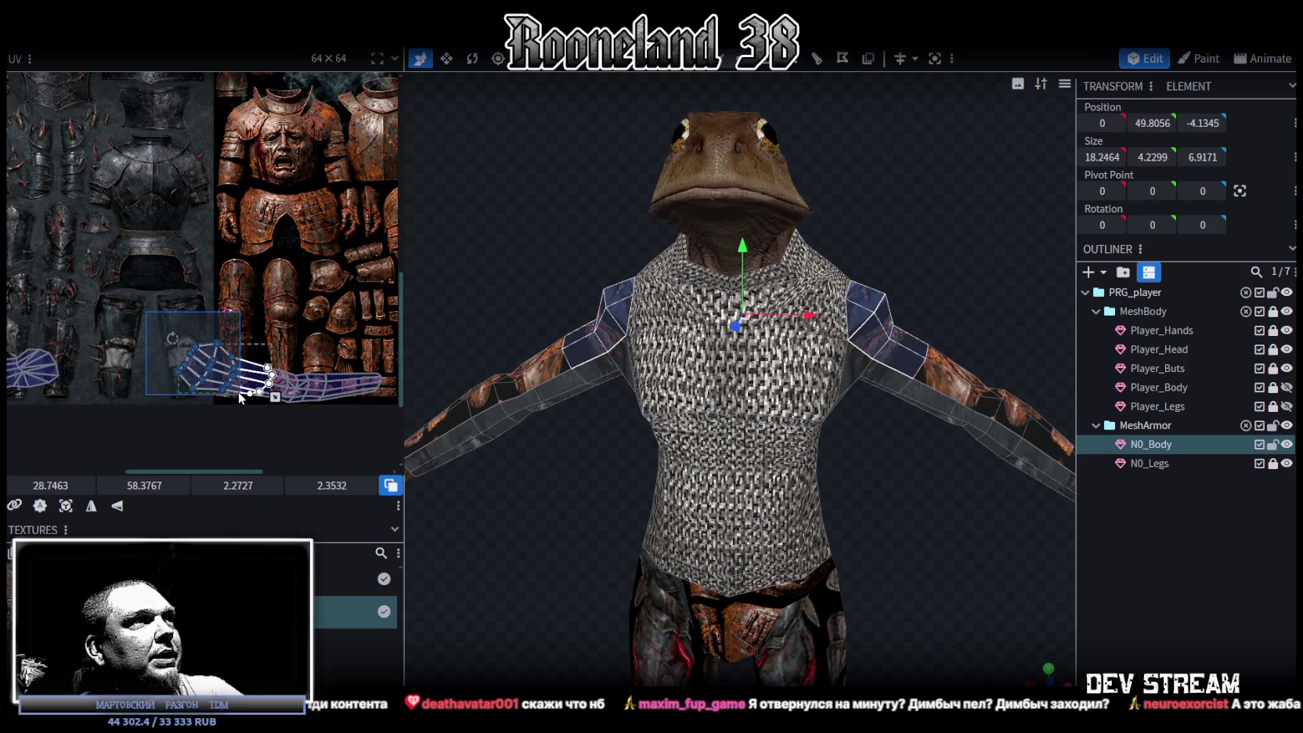
{"action": "left_click_drag", "start_coordinate": [819, 458], "coordinate": [761, 503]}
{"action": "scroll", "coordinate": [129, 237], "scroll_direction": "down", "scroll_amount": 1}
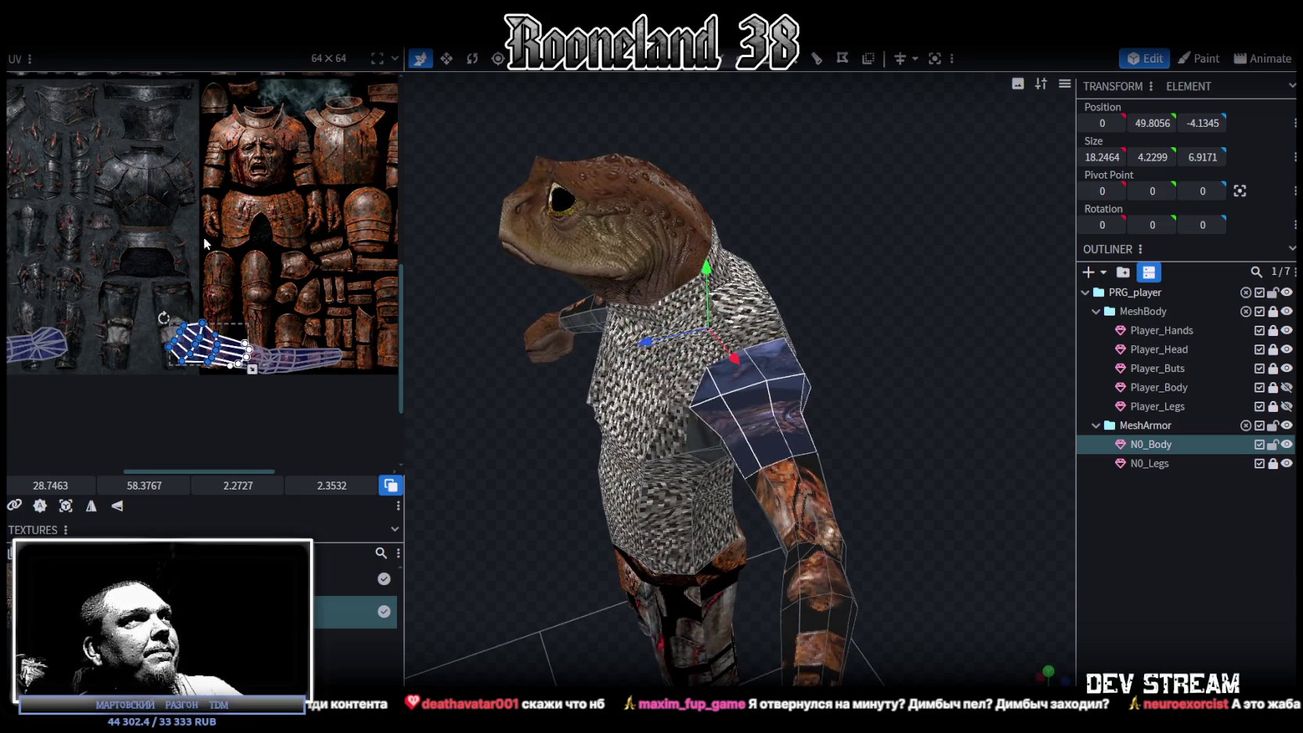
{"action": "scroll", "coordinate": [123, 377], "scroll_direction": "down", "scroll_amount": 1}
{"action": "scroll", "coordinate": [123, 377], "scroll_direction": "down", "scroll_amount": 1}
{"action": "scroll", "coordinate": [156, 343], "scroll_direction": "down", "scroll_amount": 1}
{"action": "scroll", "coordinate": [155, 343], "scroll_direction": "down", "scroll_amount": 1}
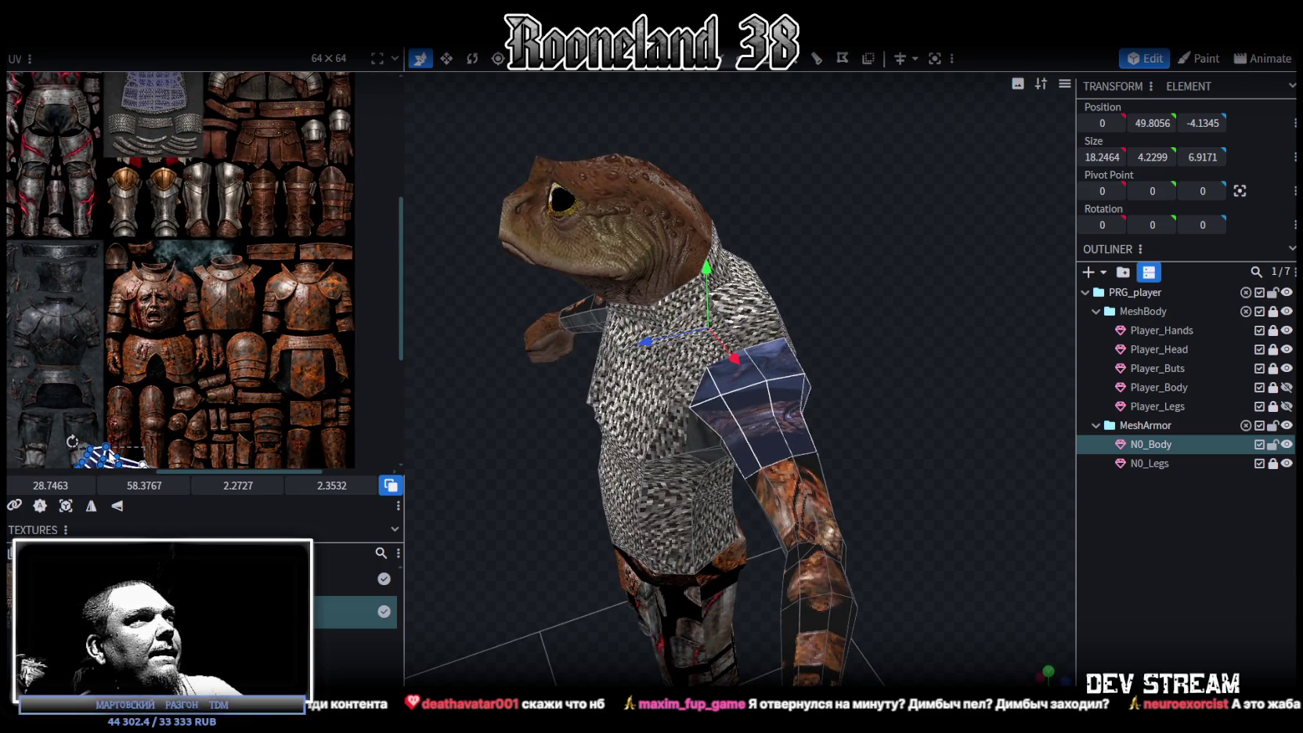
{"action": "left_click_drag", "start_coordinate": [137, 388], "coordinate": [274, 145]}
{"action": "scroll", "coordinate": [287, 141], "scroll_direction": "up", "scroll_amount": 1}
{"action": "scroll", "coordinate": [286, 141], "scroll_direction": "up", "scroll_amount": 1}
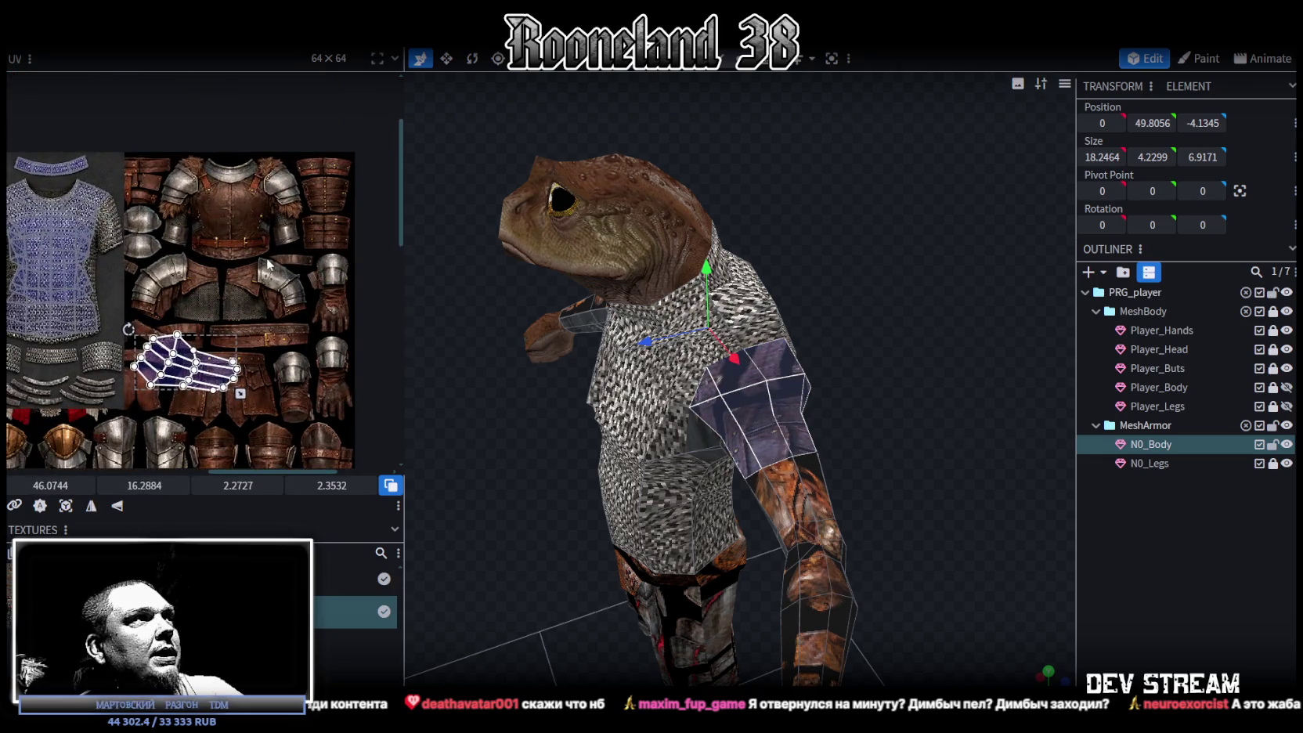
{"action": "scroll", "coordinate": [287, 141], "scroll_direction": "up", "scroll_amount": 1}
{"action": "scroll", "coordinate": [294, 202], "scroll_direction": "up", "scroll_amount": 3}
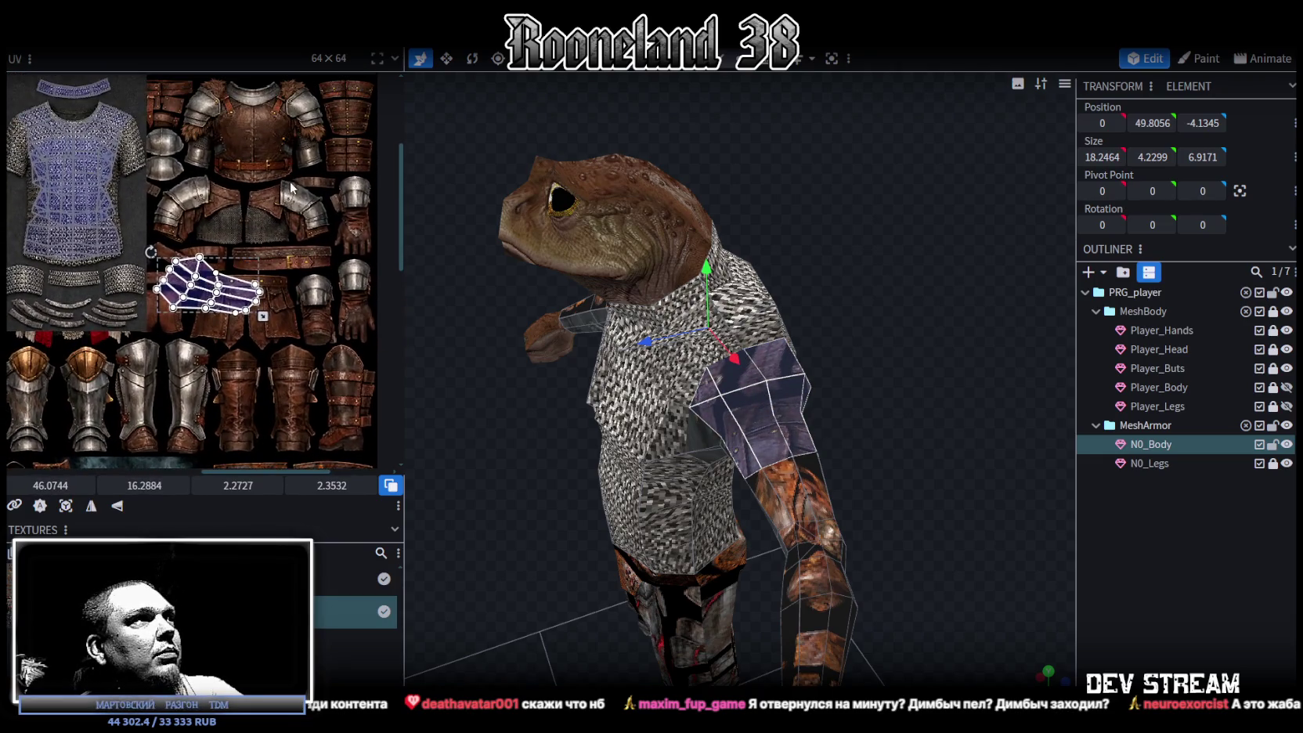
- Rotate the shoulder UV island upright over the leather straps
{"action": "mouse_move", "coordinate": [293, 202]}
{"action": "middle_mouse_down"}
{"action": "mouse_move", "coordinate": [335, 132]}
{"action": "mouse_move", "coordinate": [280, 161]}
{"action": "middle_mouse_up"}
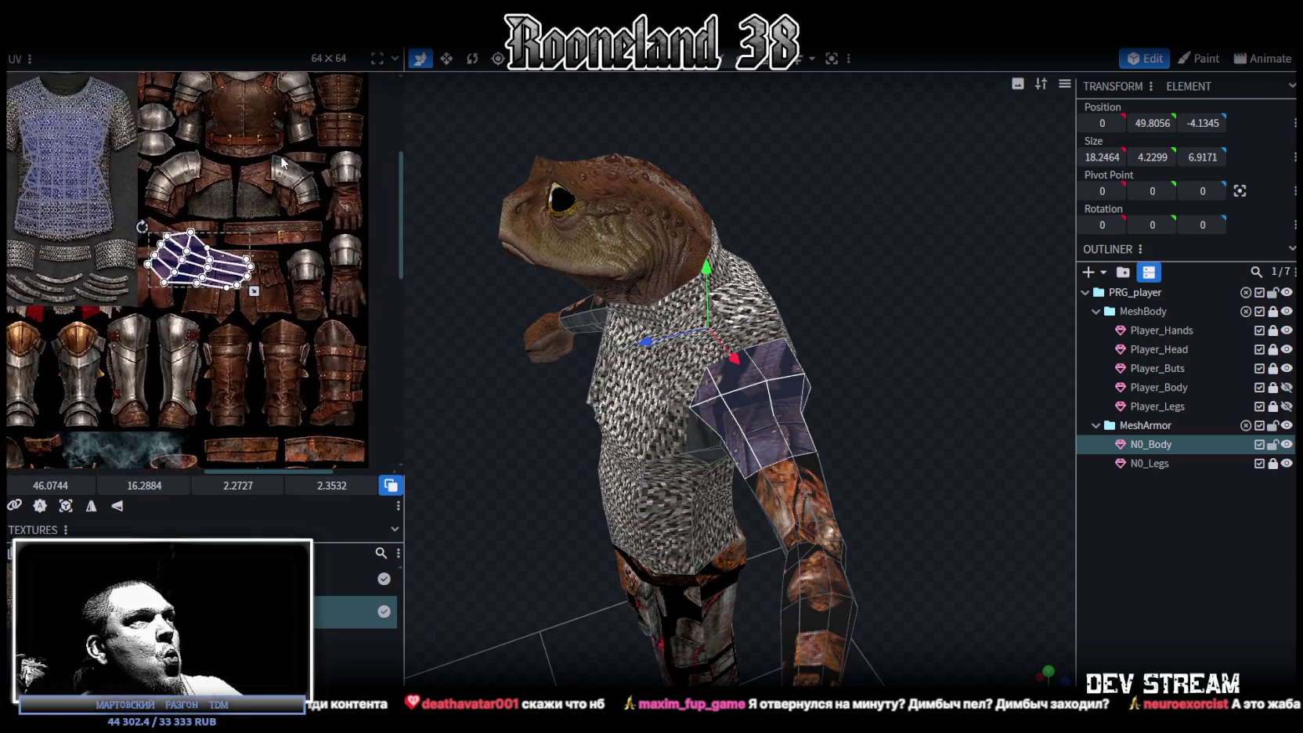
{"action": "middle_click_drag", "start_coordinate": [280, 161], "coordinate": [286, 163]}
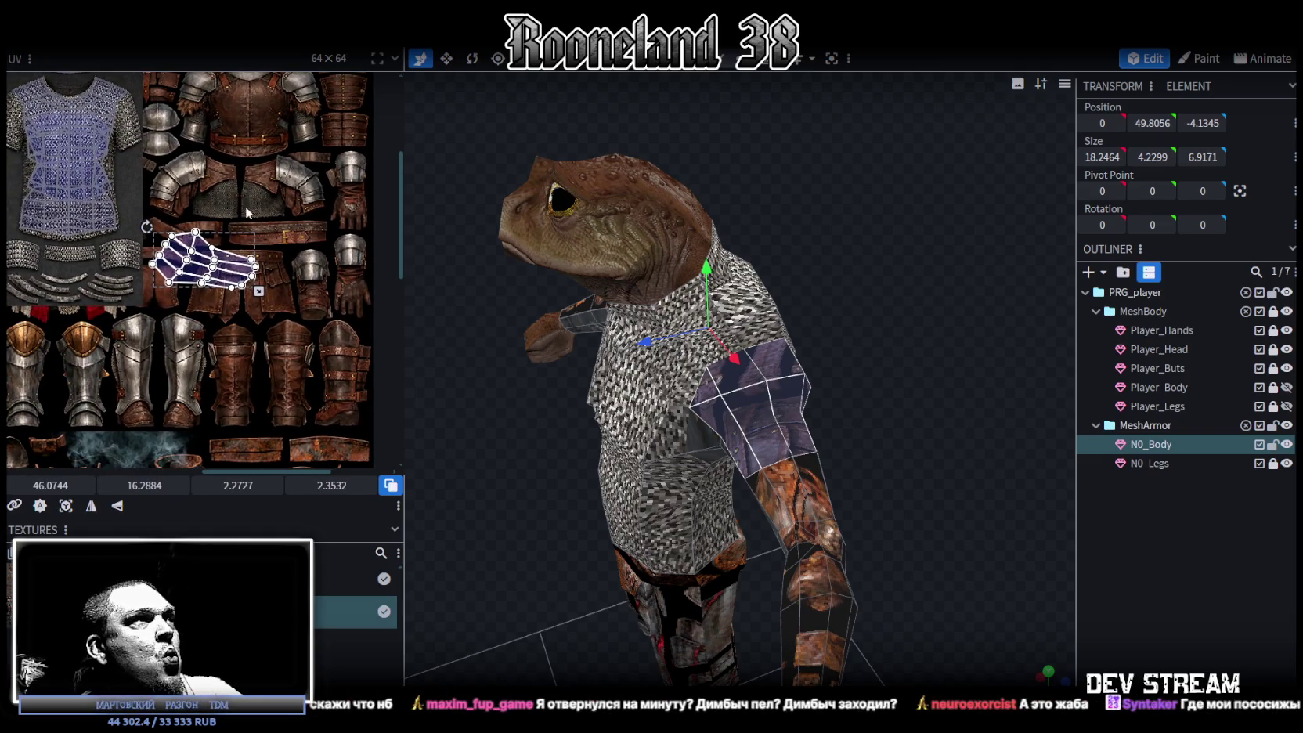
{"action": "middle_click_drag", "start_coordinate": [235, 253], "coordinate": [215, 278]}
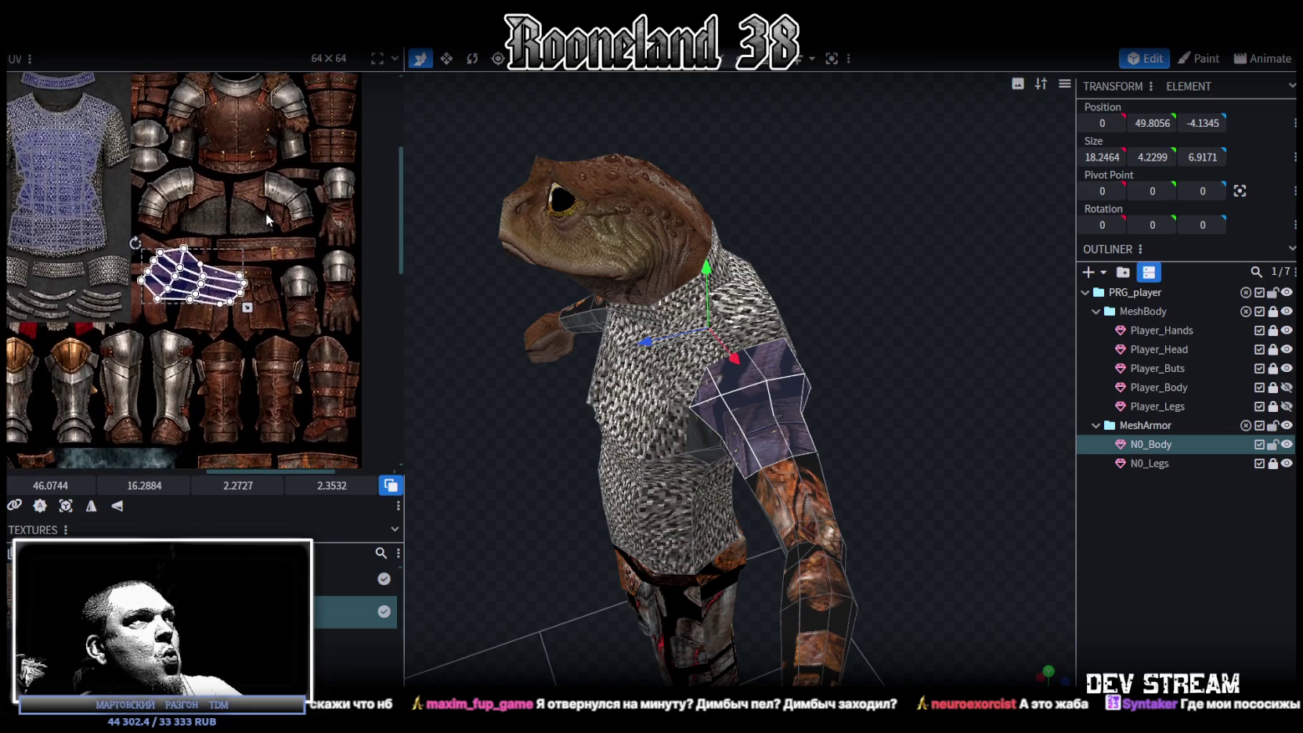
{"action": "middle_click_drag", "start_coordinate": [258, 227], "coordinate": [257, 224]}
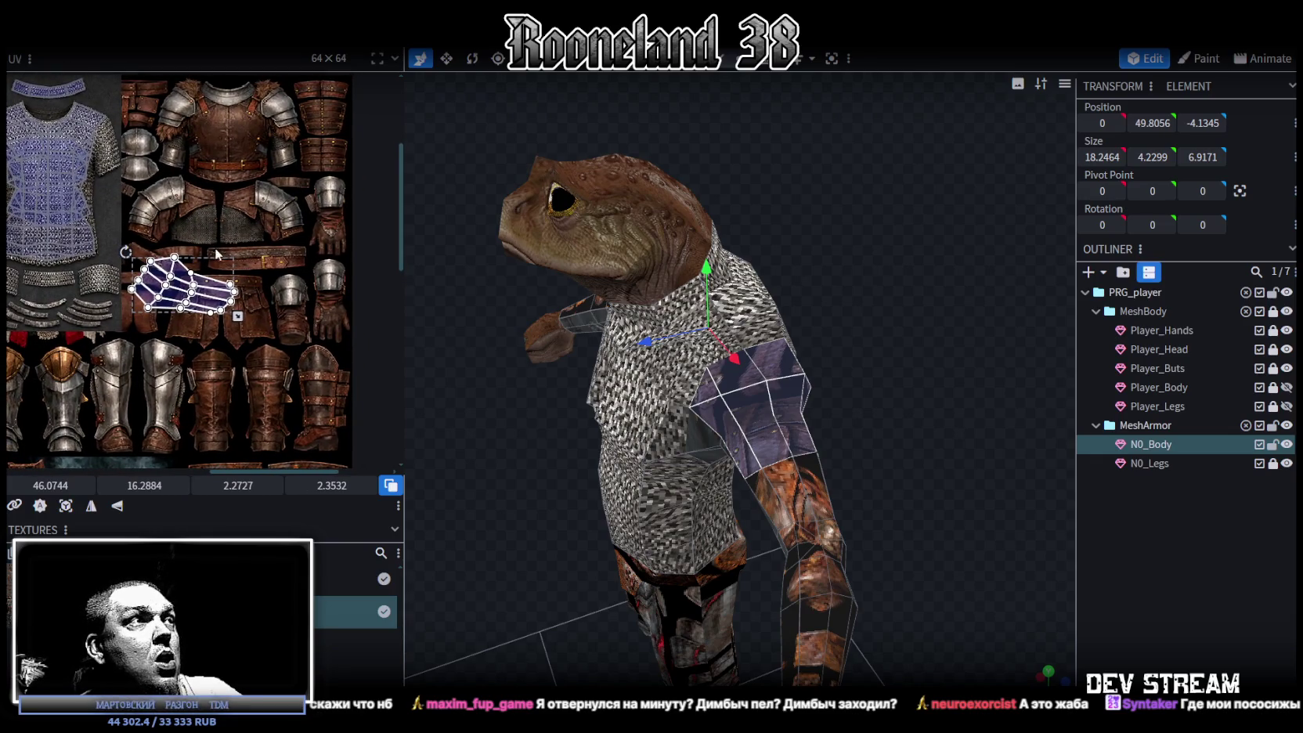
{"action": "mouse_move", "coordinate": [184, 282]}
{"action": "left_mouse_down"}
{"action": "mouse_move", "coordinate": [269, 202]}
{"action": "mouse_move", "coordinate": [296, 126]}
{"action": "left_mouse_up"}
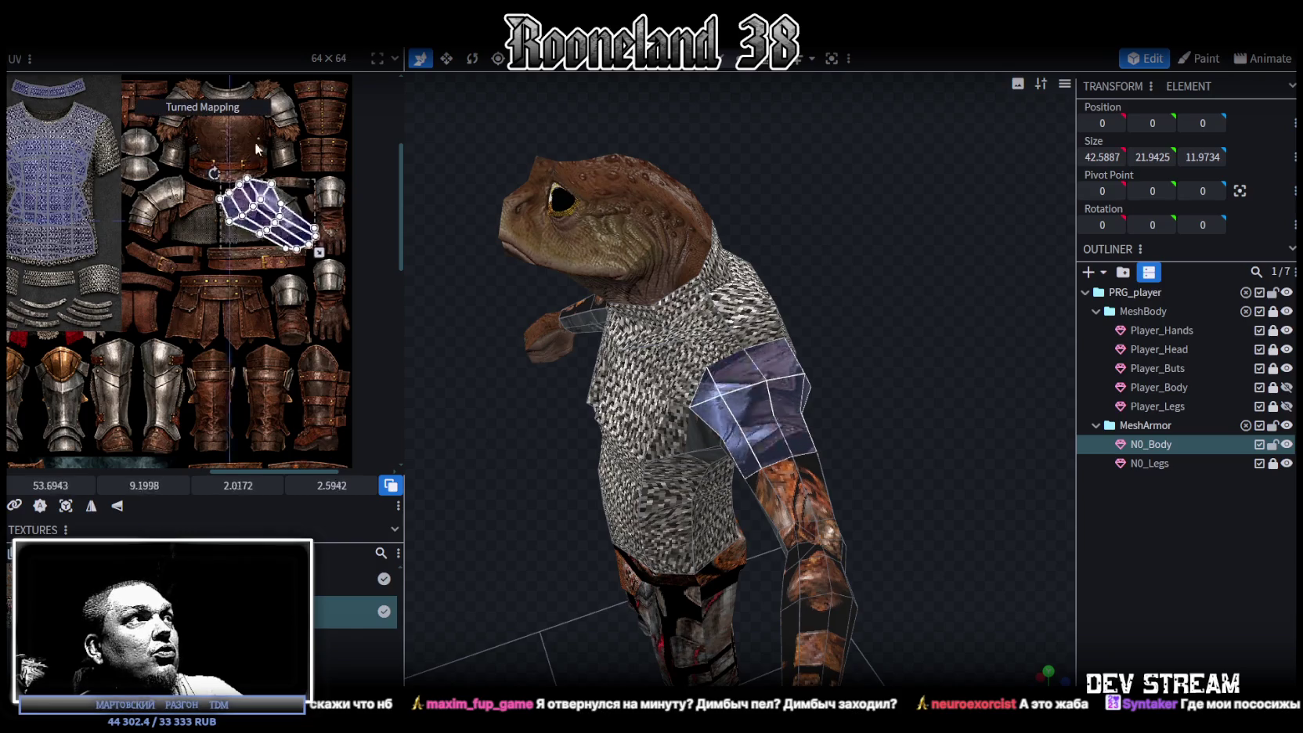
{"action": "scroll", "coordinate": [292, 253], "scroll_direction": "down", "scroll_amount": 3}
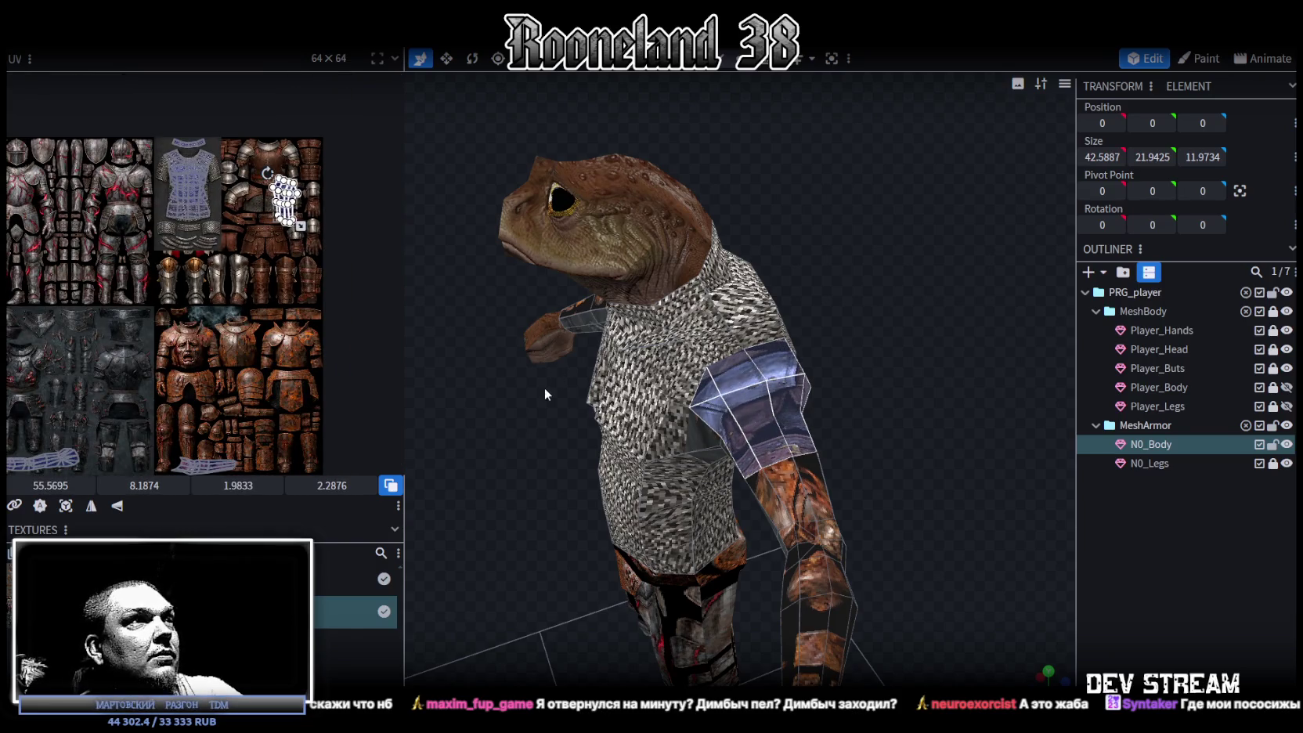
- Move the shoulder island onto a leather band, shrink it, and nudge it into place
{"action": "left_click_drag", "start_coordinate": [550, 392], "coordinate": [738, 409]}
{"action": "scroll", "coordinate": [217, 192], "scroll_direction": "up", "scroll_amount": 3}
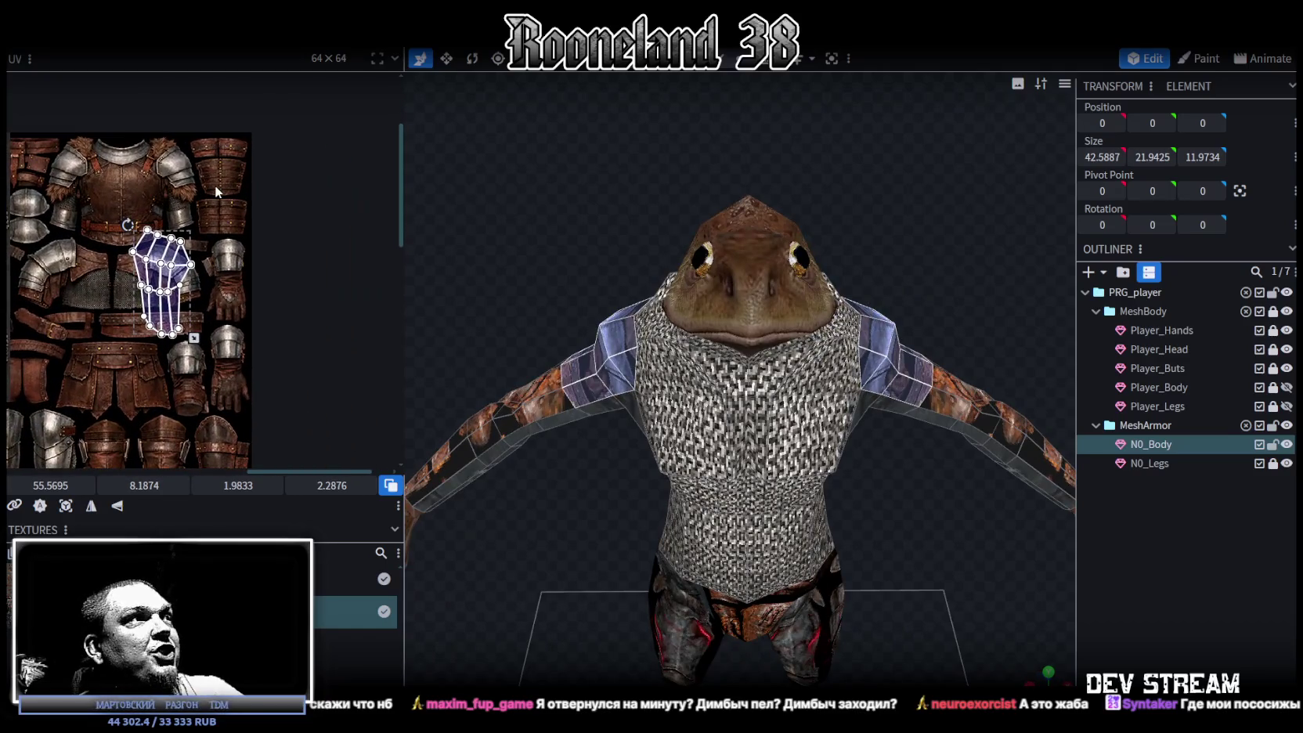
{"action": "left_click_drag", "start_coordinate": [160, 282], "coordinate": [200, 243]}
{"action": "scroll", "coordinate": [272, 337], "scroll_direction": "up", "scroll_amount": 3}
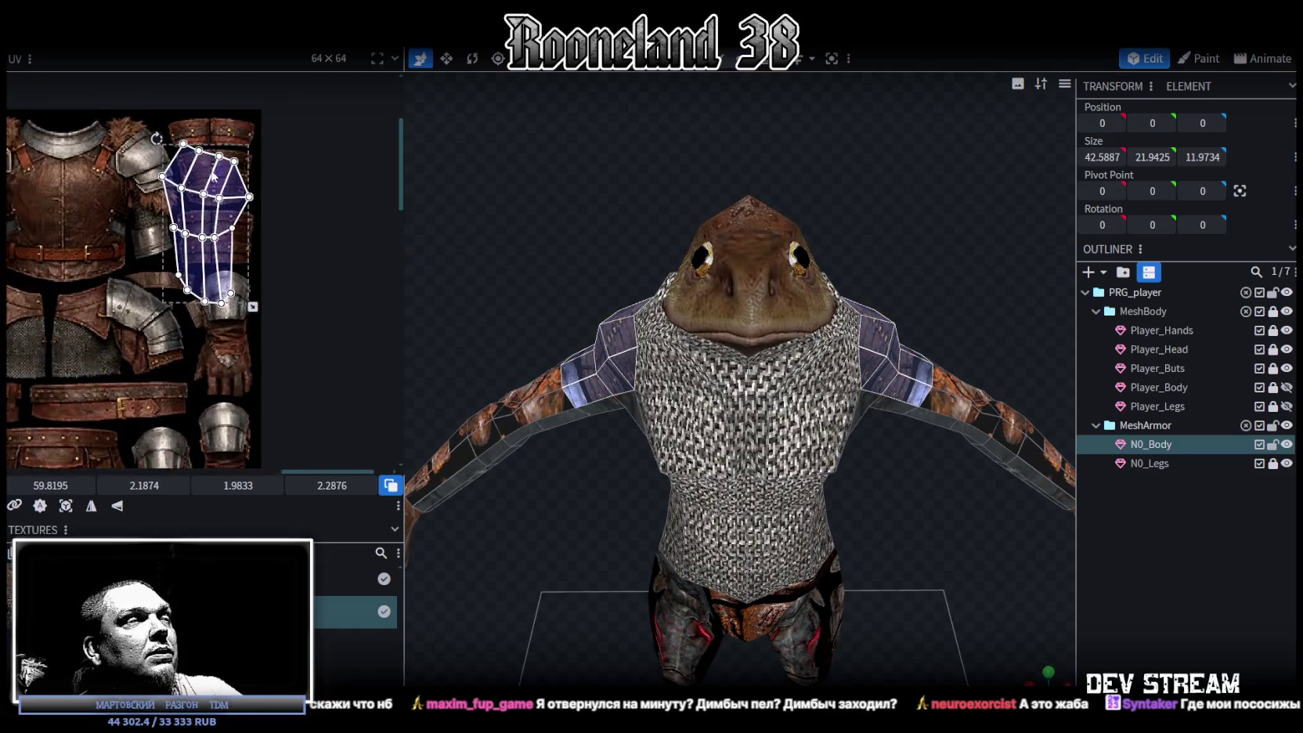
{"action": "left_click_drag", "start_coordinate": [257, 325], "coordinate": [245, 205]}
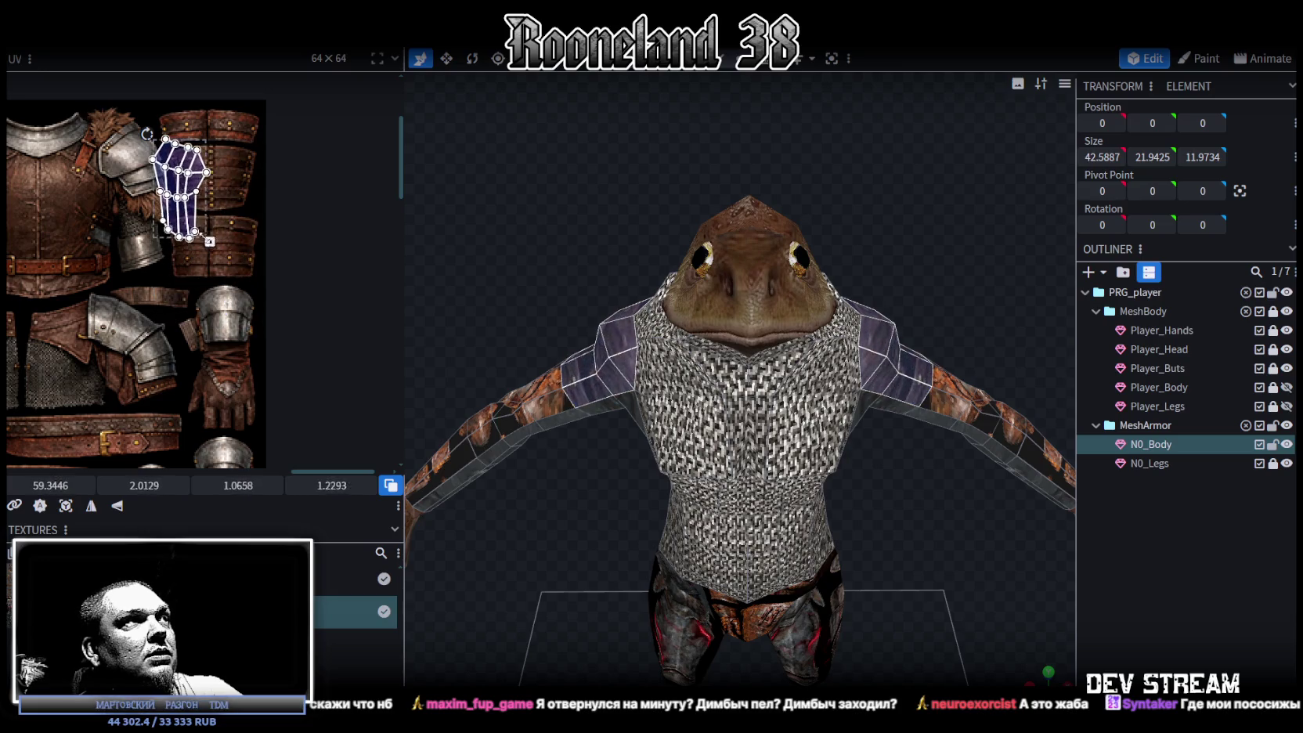
{"action": "scroll", "coordinate": [245, 205], "scroll_direction": "up", "scroll_amount": 2}
{"action": "left_click_drag", "start_coordinate": [243, 205], "coordinate": [257, 205]}
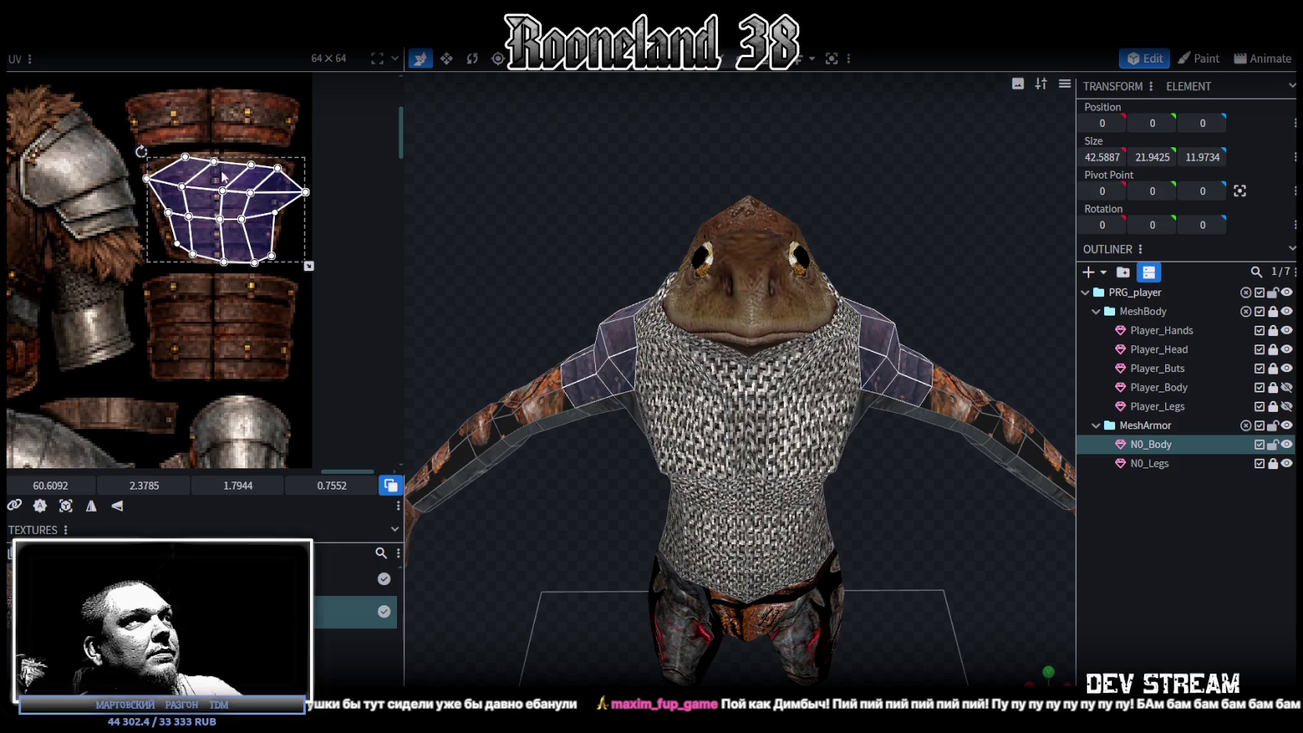
- Pull the shoulder island's top-edge vertices out and the right corner inward to match the band
{"action": "scroll", "coordinate": [216, 173], "scroll_direction": "up", "scroll_amount": 2}
{"action": "mouse_move", "coordinate": [138, 139]}
{"action": "left_mouse_down"}
{"action": "mouse_move", "coordinate": [337, 196]}
{"action": "mouse_move", "coordinate": [295, 174]}
{"action": "left_mouse_up"}
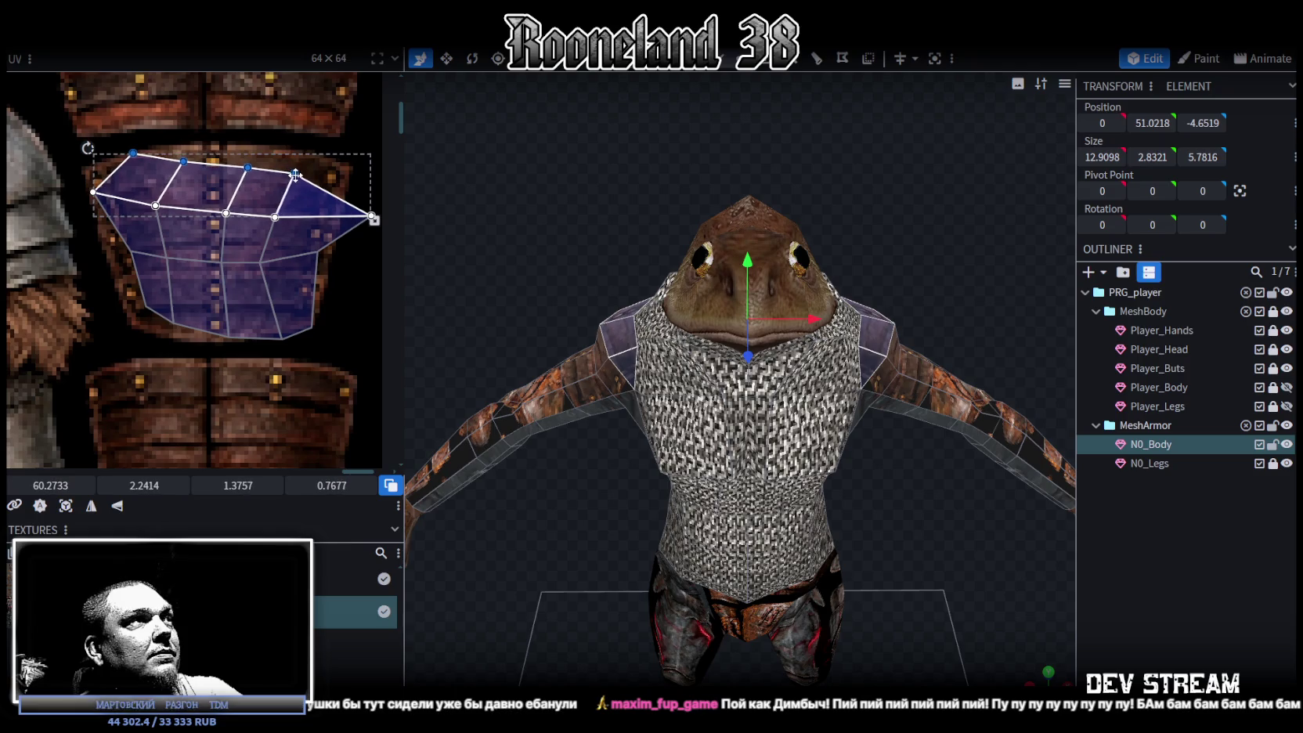
{"action": "left_click_drag", "start_coordinate": [171, 149], "coordinate": [198, 166]}
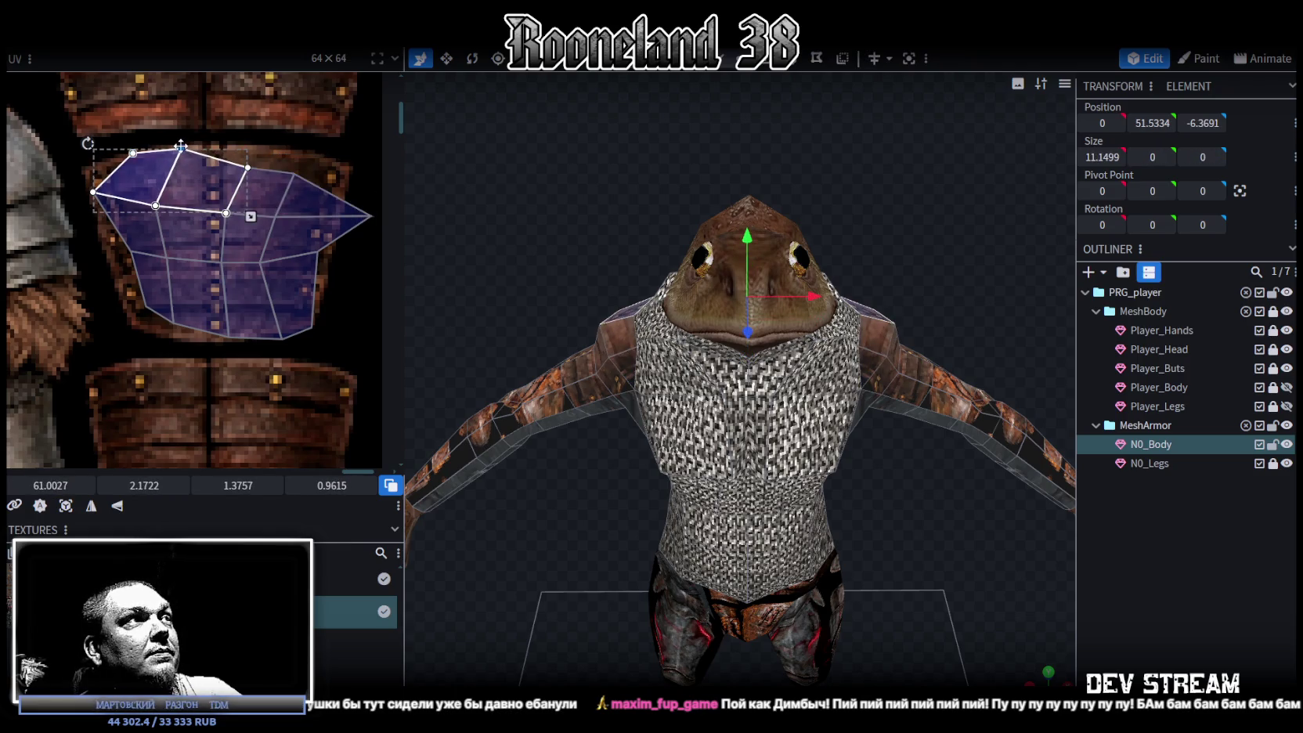
{"action": "left_click", "coordinate": [225, 149]}
{"action": "left_click_drag", "start_coordinate": [225, 149], "coordinate": [227, 150]}
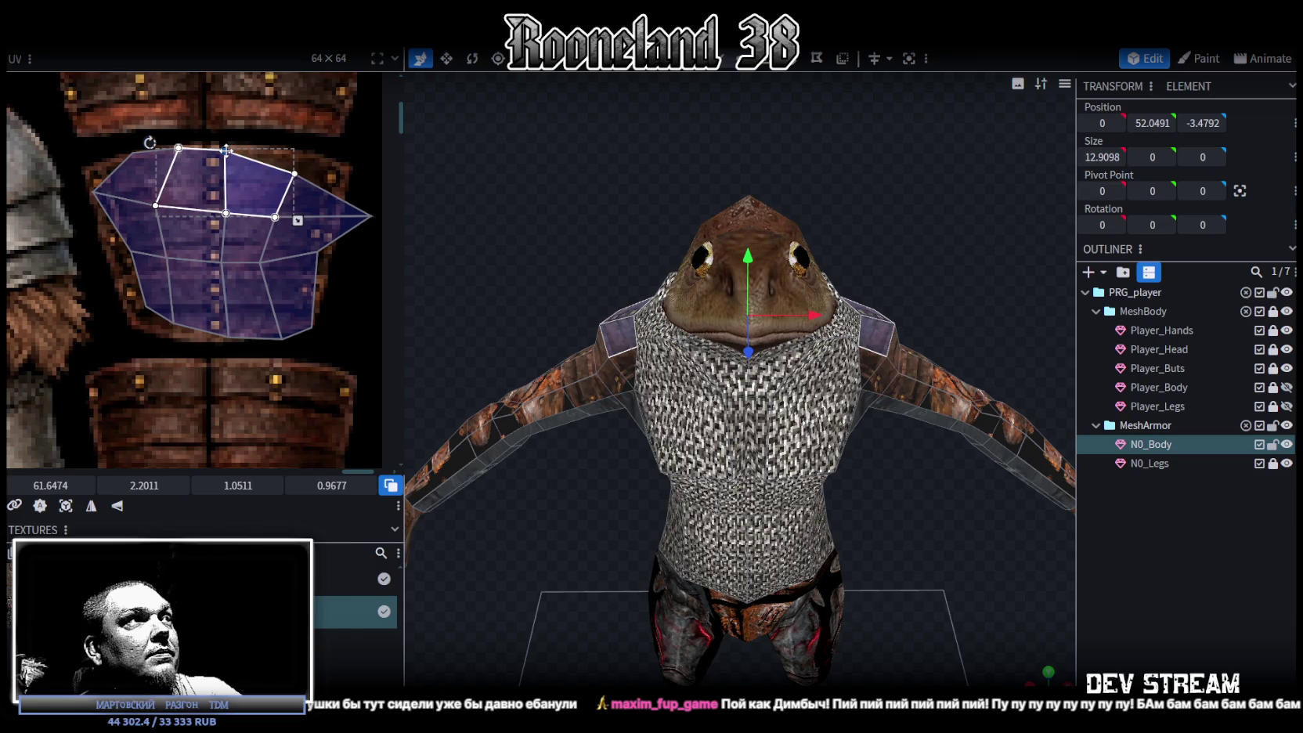
{"action": "left_click", "coordinate": [285, 166]}
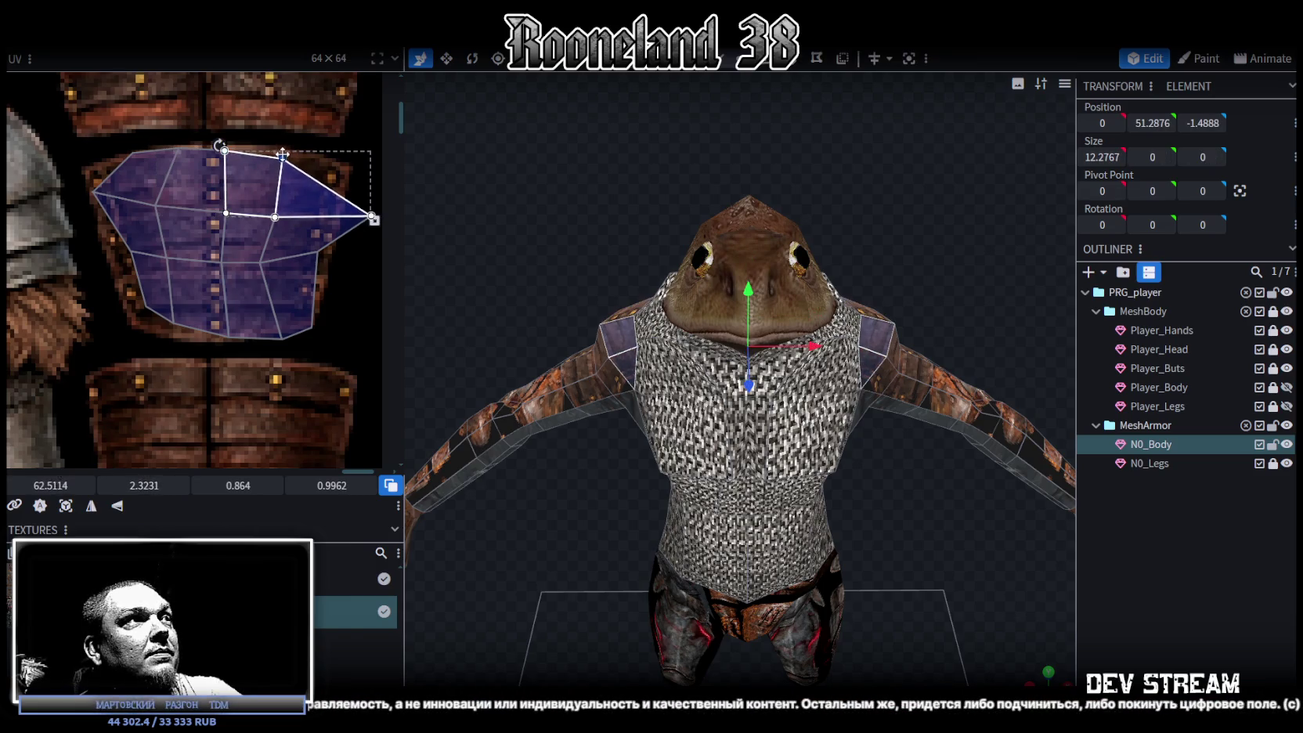
{"action": "left_click_drag", "start_coordinate": [372, 216], "coordinate": [337, 208]}
{"action": "left_click", "coordinate": [311, 251]}
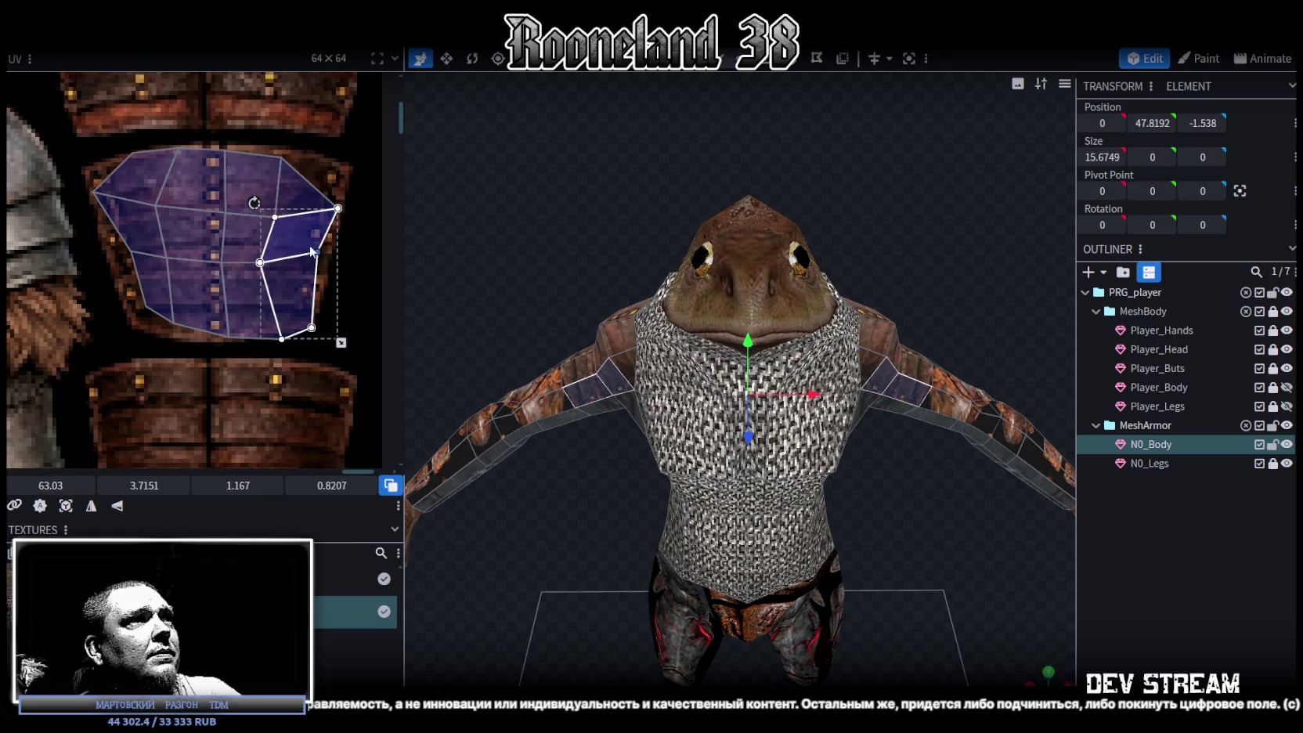
{"action": "left_click_drag", "start_coordinate": [318, 250], "coordinate": [325, 252]}
- Lower the left and centre vertices, widen the top-right corner, and shift the bottom-middle vertex
{"action": "left_click", "coordinate": [125, 168]}
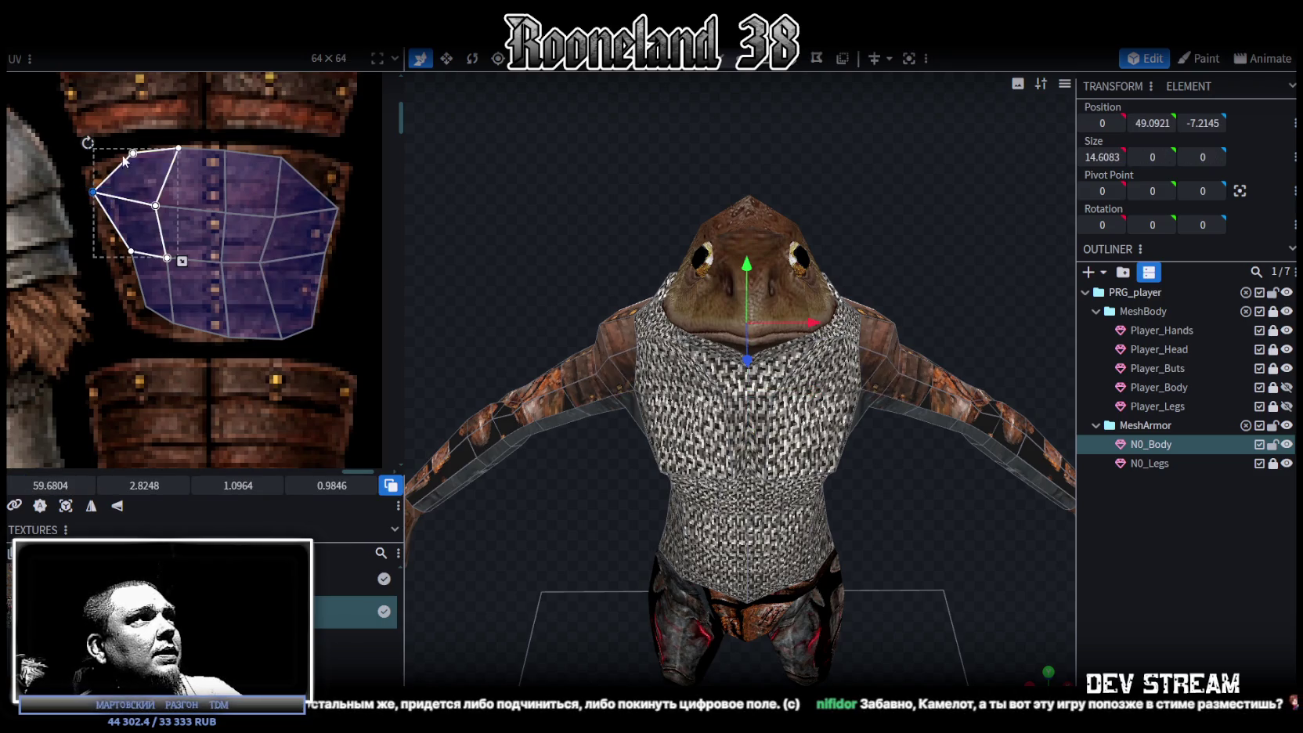
{"action": "left_click", "coordinate": [95, 192]}
{"action": "left_click", "coordinate": [196, 184], "text": "shift"}
{"action": "mouse_move", "coordinate": [155, 205]}
{"action": "left_mouse_down"}
{"action": "mouse_move", "coordinate": [159, 222]}
{"action": "mouse_move", "coordinate": [99, 219]}
{"action": "left_mouse_up"}
{"action": "left_click", "coordinate": [98, 208]}
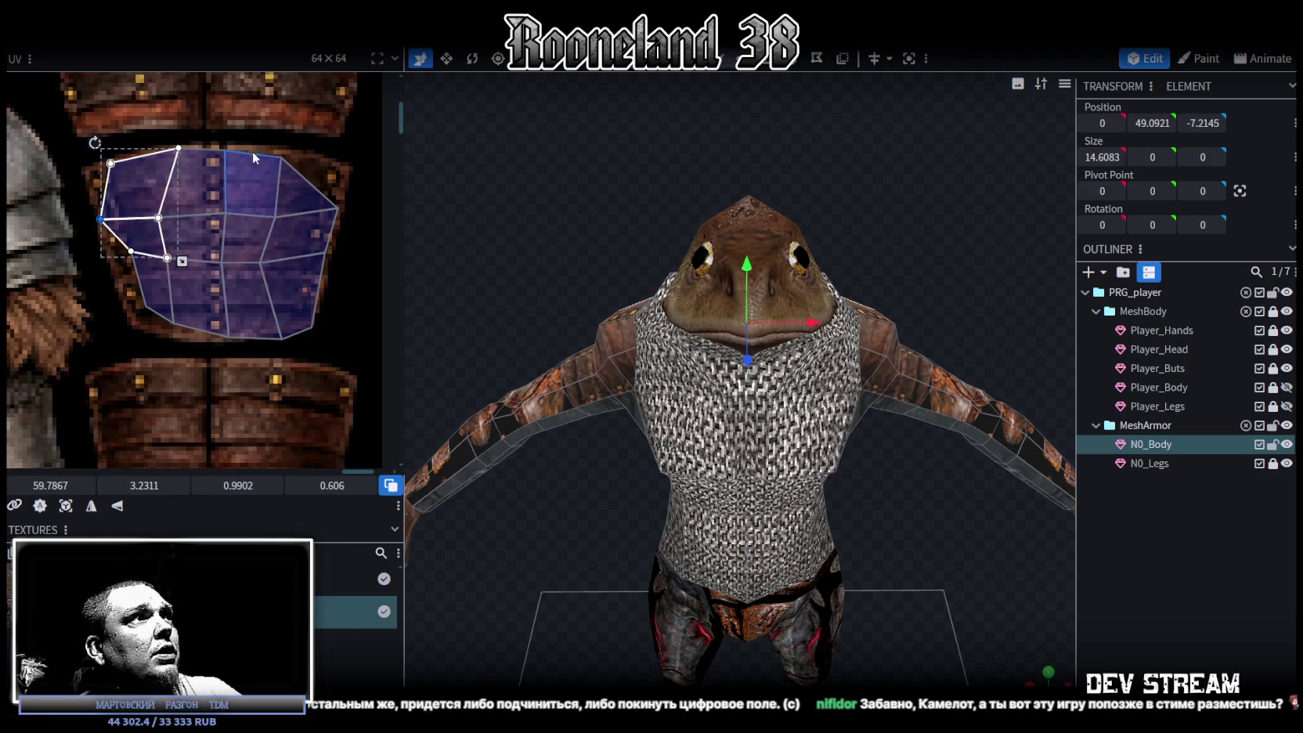
{"action": "left_click_drag", "start_coordinate": [276, 146], "coordinate": [284, 148]}
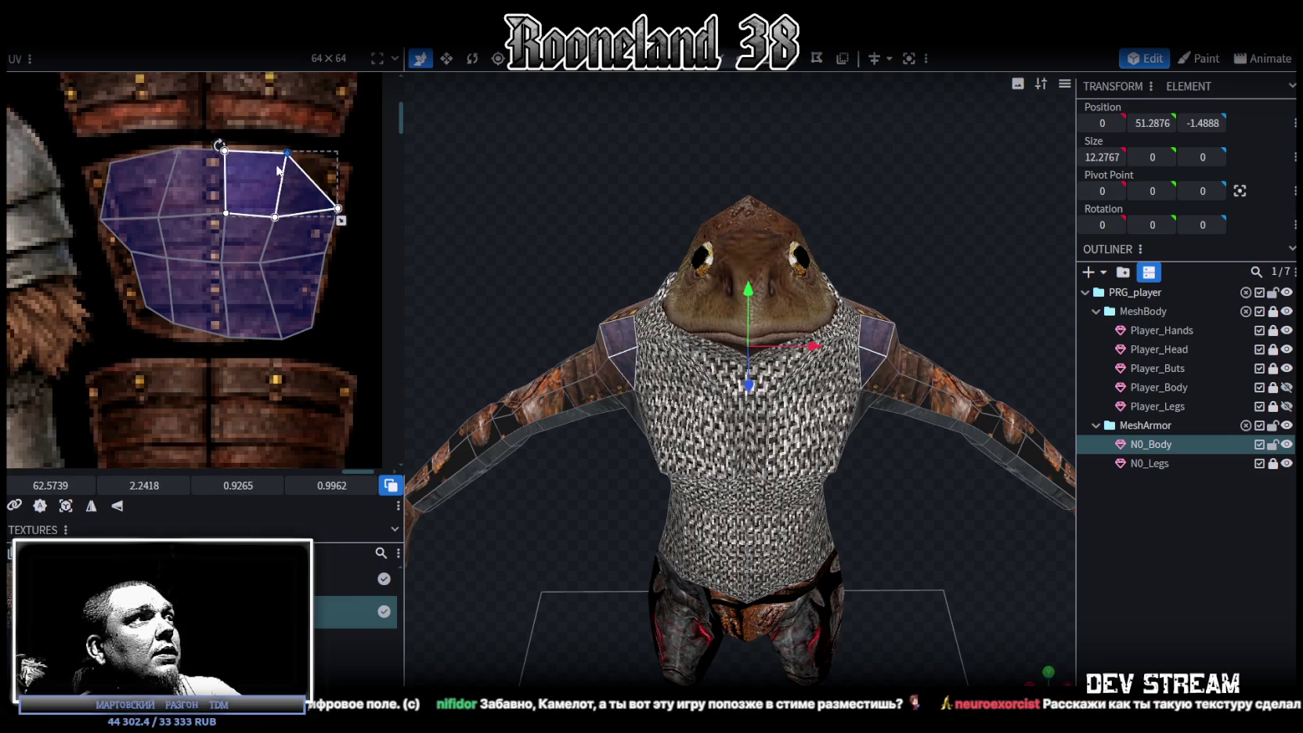
{"action": "left_click_drag", "start_coordinate": [209, 340], "coordinate": [223, 217]}
{"action": "mouse_move", "coordinate": [208, 348]}
{"action": "left_mouse_down"}
{"action": "mouse_move", "coordinate": [224, 253]}
{"action": "mouse_move", "coordinate": [225, 288]}
{"action": "left_mouse_up"}
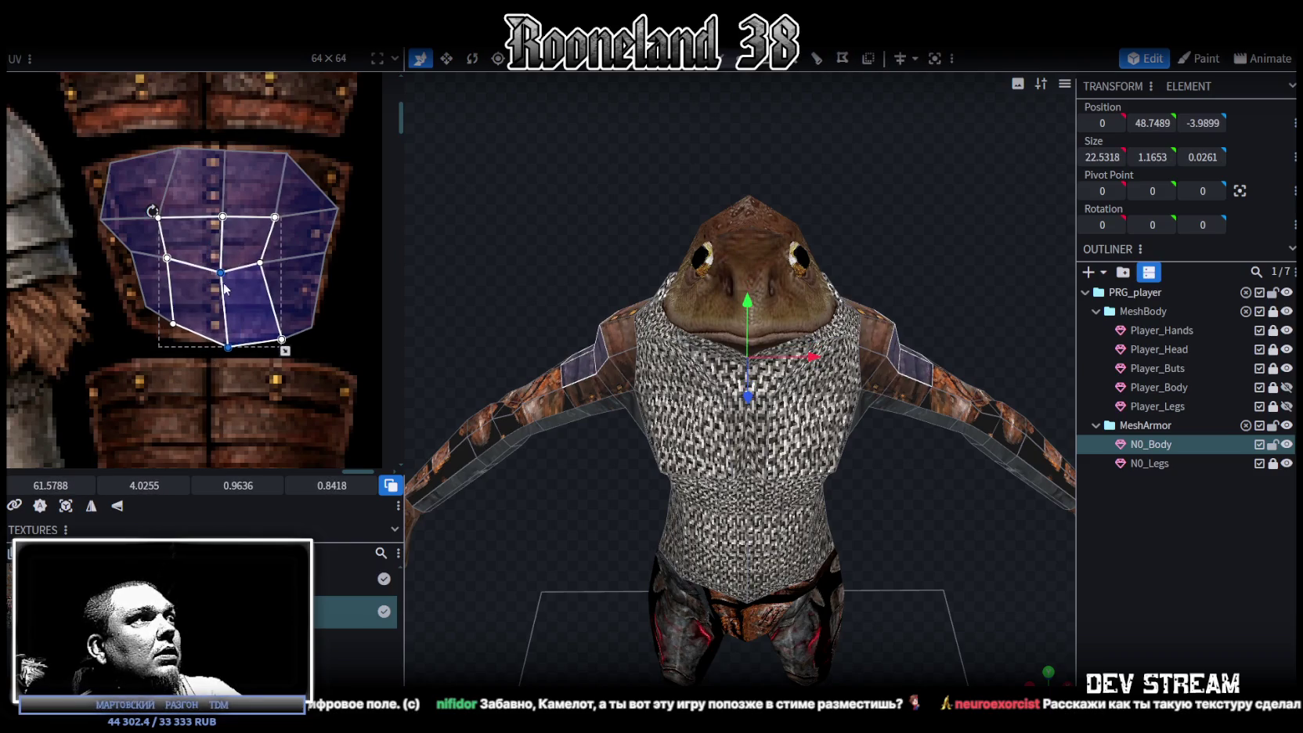
{"action": "left_click_drag", "start_coordinate": [218, 350], "coordinate": [223, 340]}
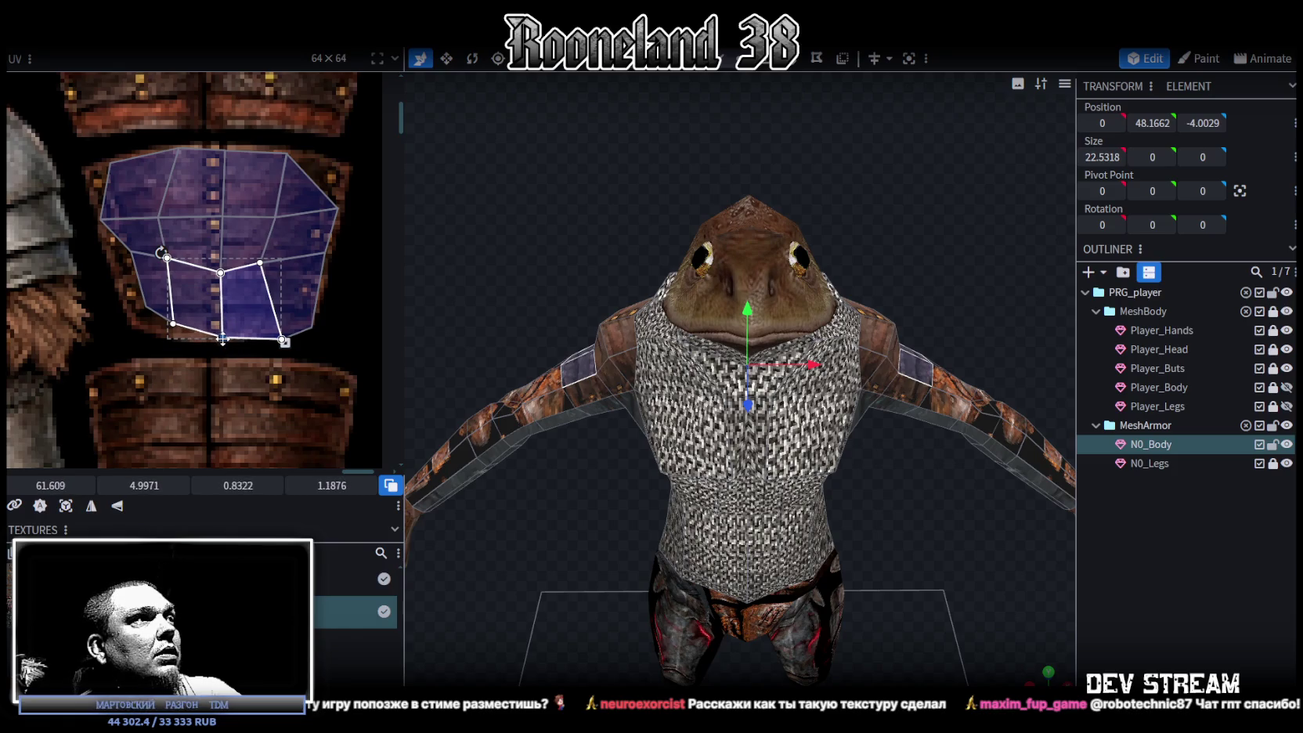
- Adjust the right-side and left-side face blocks and the small bottom-left faces to the band's outline
{"action": "left_click_drag", "start_coordinate": [348, 349], "coordinate": [216, 206]}
{"action": "mouse_move", "coordinate": [260, 263]}
{"action": "left_mouse_down"}
{"action": "mouse_move", "coordinate": [277, 270]}
{"action": "mouse_move", "coordinate": [313, 251]}
{"action": "mouse_move", "coordinate": [320, 267]}
{"action": "left_mouse_up"}
{"action": "left_click", "coordinate": [127, 282]}
{"action": "mouse_move", "coordinate": [129, 272]}
{"action": "left_mouse_down"}
{"action": "mouse_move", "coordinate": [178, 252]}
{"action": "mouse_move", "coordinate": [170, 277]}
{"action": "mouse_move", "coordinate": [119, 269]}
{"action": "left_mouse_up"}
{"action": "left_click", "coordinate": [141, 264]}
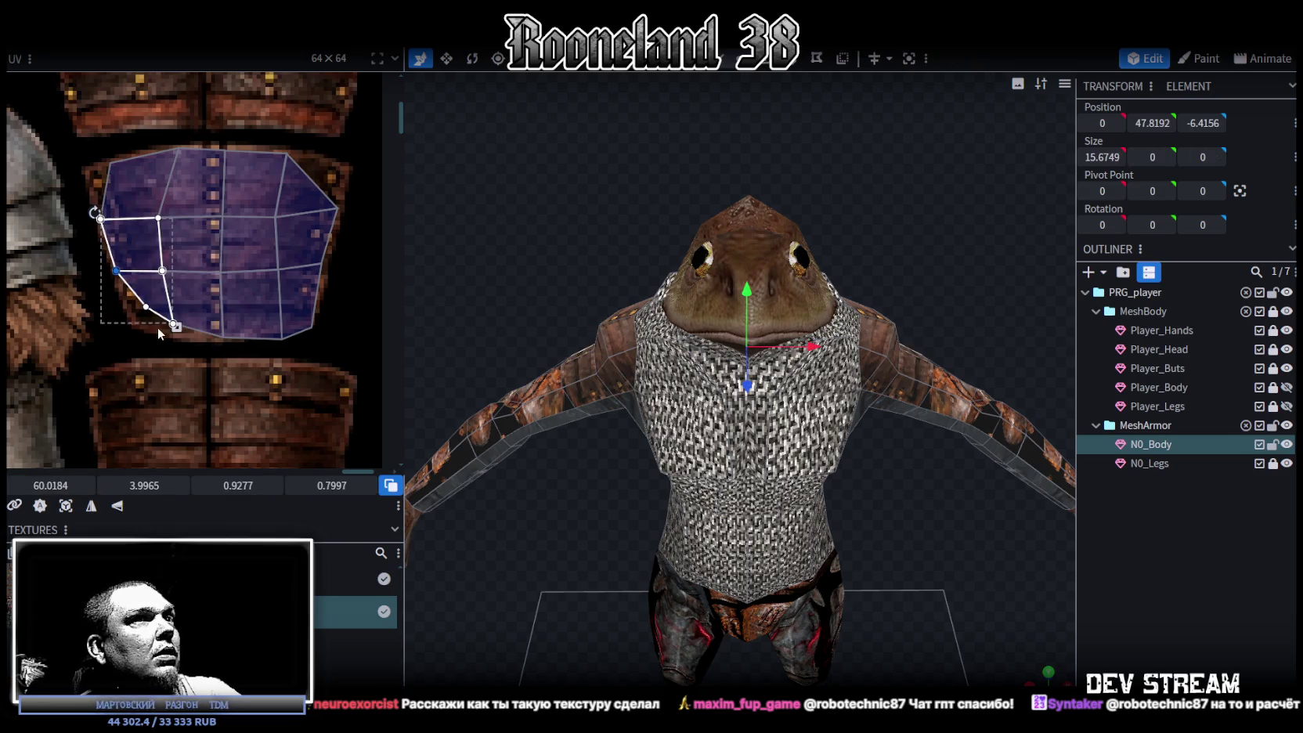
{"action": "left_click", "coordinate": [148, 306]}
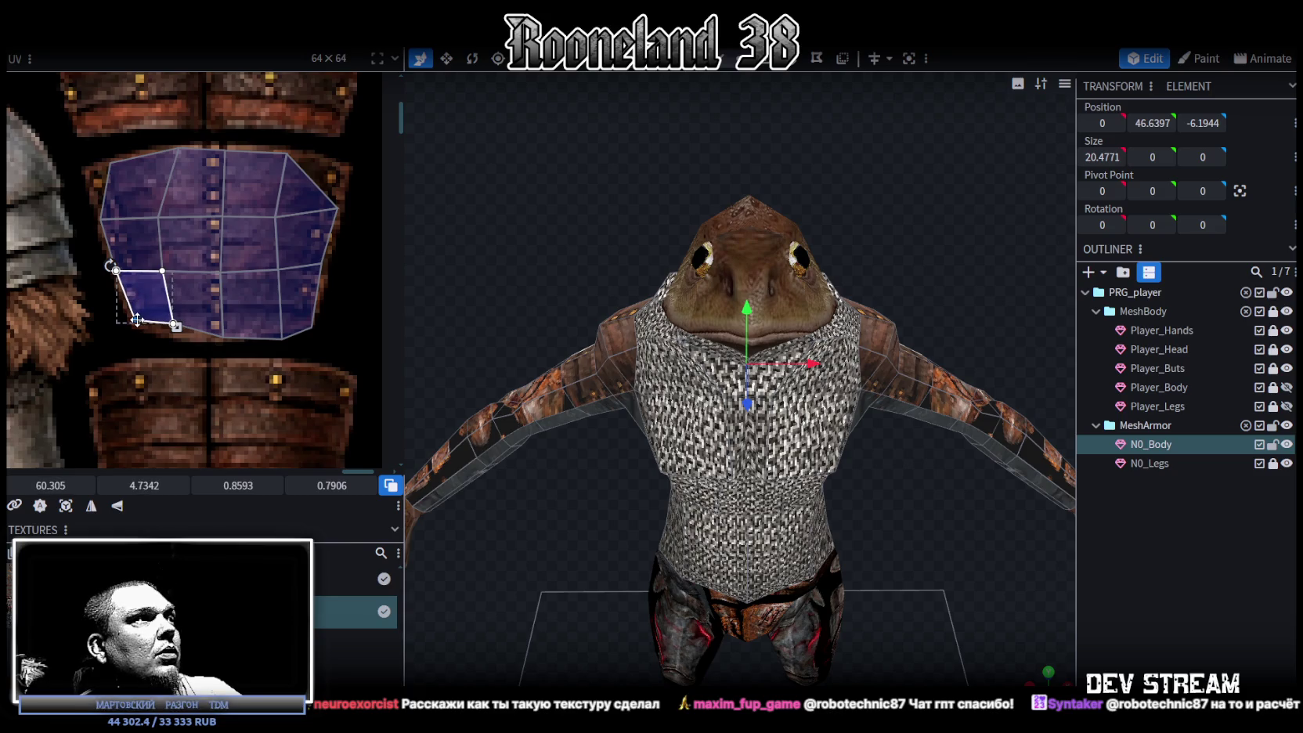
{"action": "left_click", "coordinate": [174, 321], "text": "shift"}
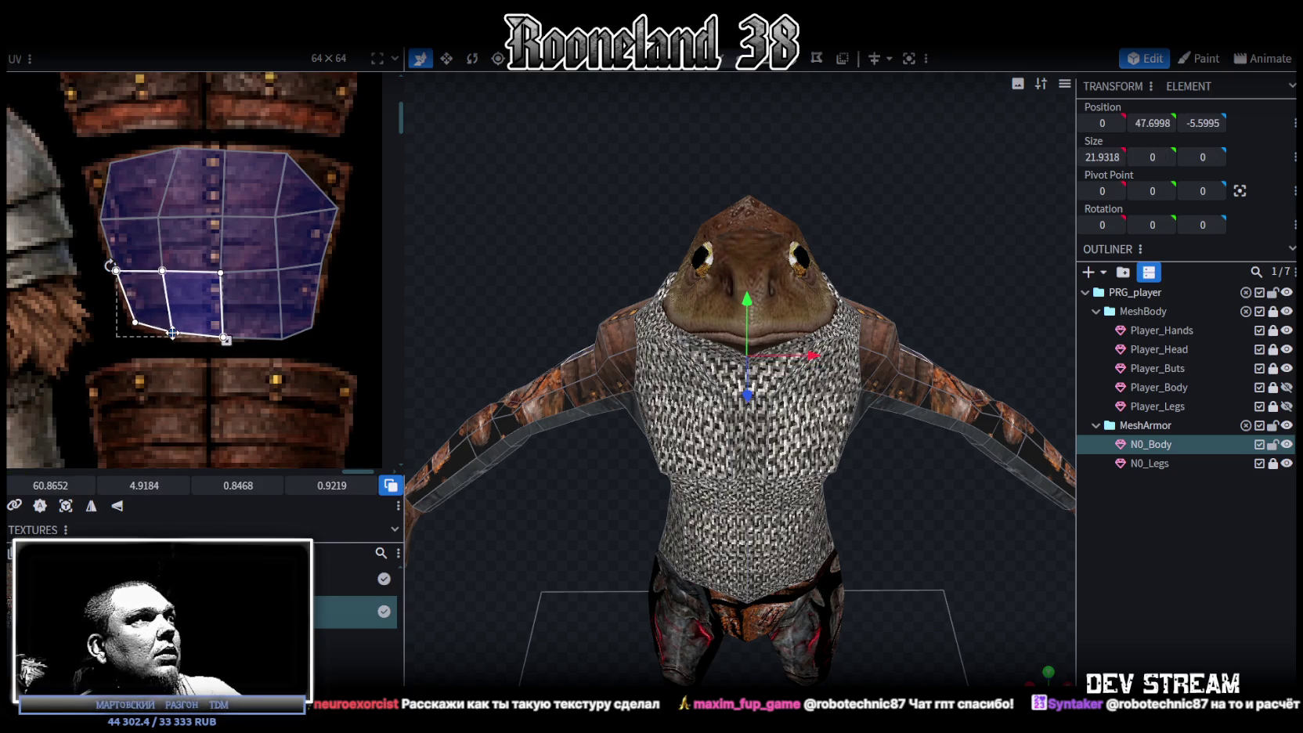
- Move the top-left and upper-right vertices so the island's top edge fits the leather band
{"action": "middle_click_drag", "start_coordinate": [188, 278], "coordinate": [211, 308]}
{"action": "left_click", "coordinate": [134, 203]}
{"action": "left_click_drag", "start_coordinate": [134, 202], "coordinate": [117, 200]}
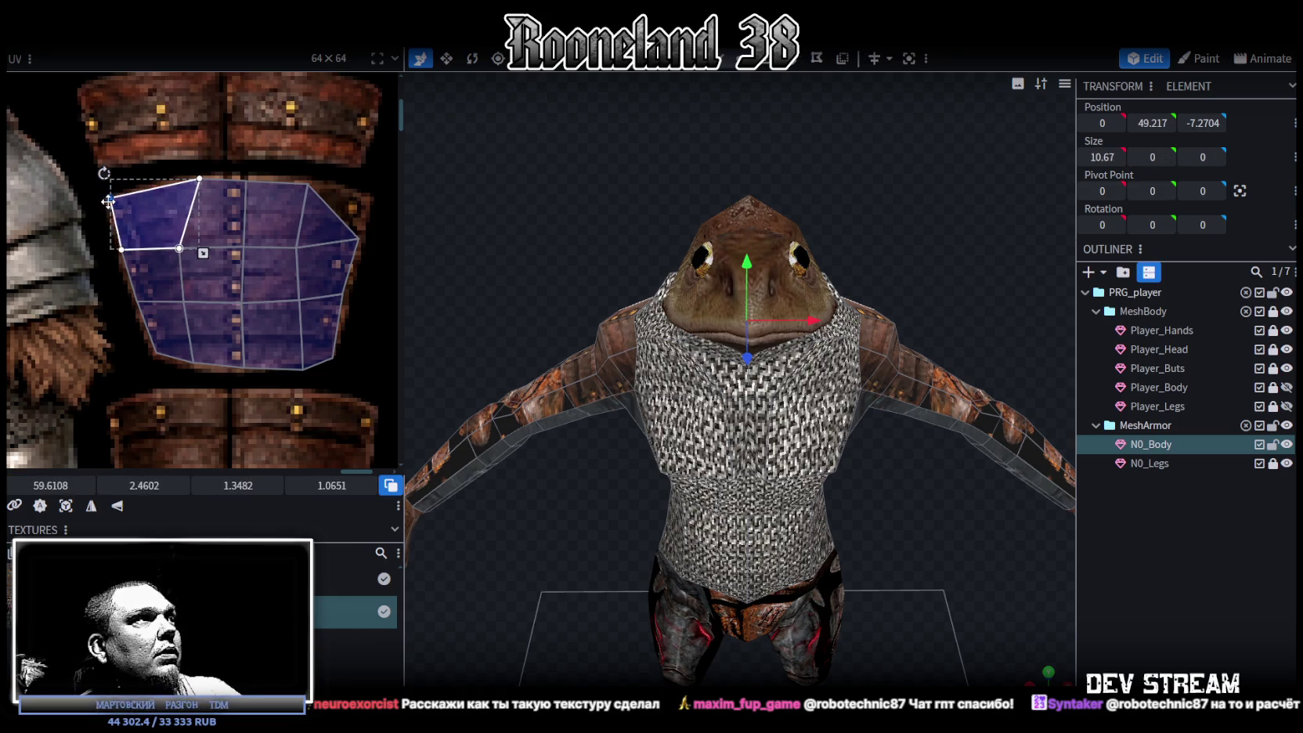
{"action": "left_click", "coordinate": [208, 194], "text": "shift"}
{"action": "left_click_drag", "start_coordinate": [201, 181], "coordinate": [179, 182]}
{"action": "left_click", "coordinate": [305, 183]}
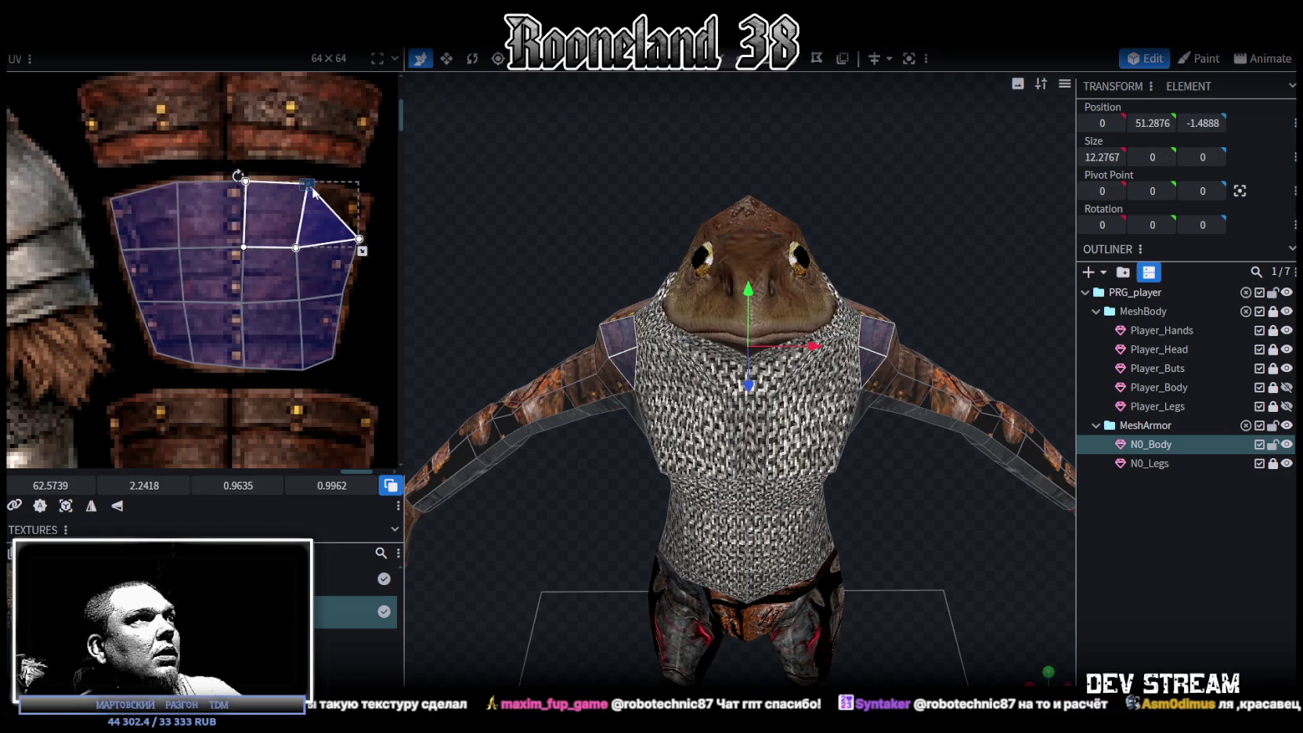
{"action": "left_click_drag", "start_coordinate": [305, 183], "coordinate": [303, 182]}
{"action": "left_click_drag", "start_coordinate": [832, 235], "coordinate": [814, 239]}
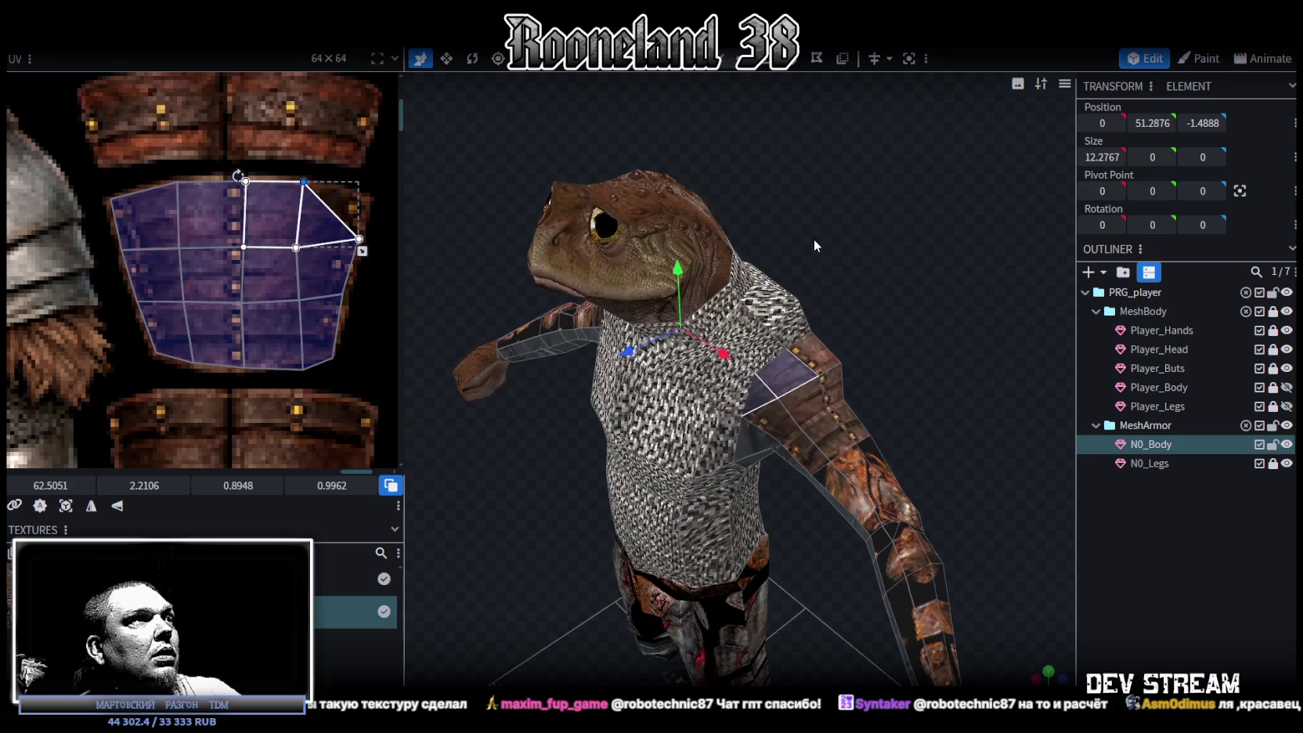
- Deselect the finished island and select a face on the other shoulder's leather band
{"action": "left_click", "coordinate": [321, 286]}
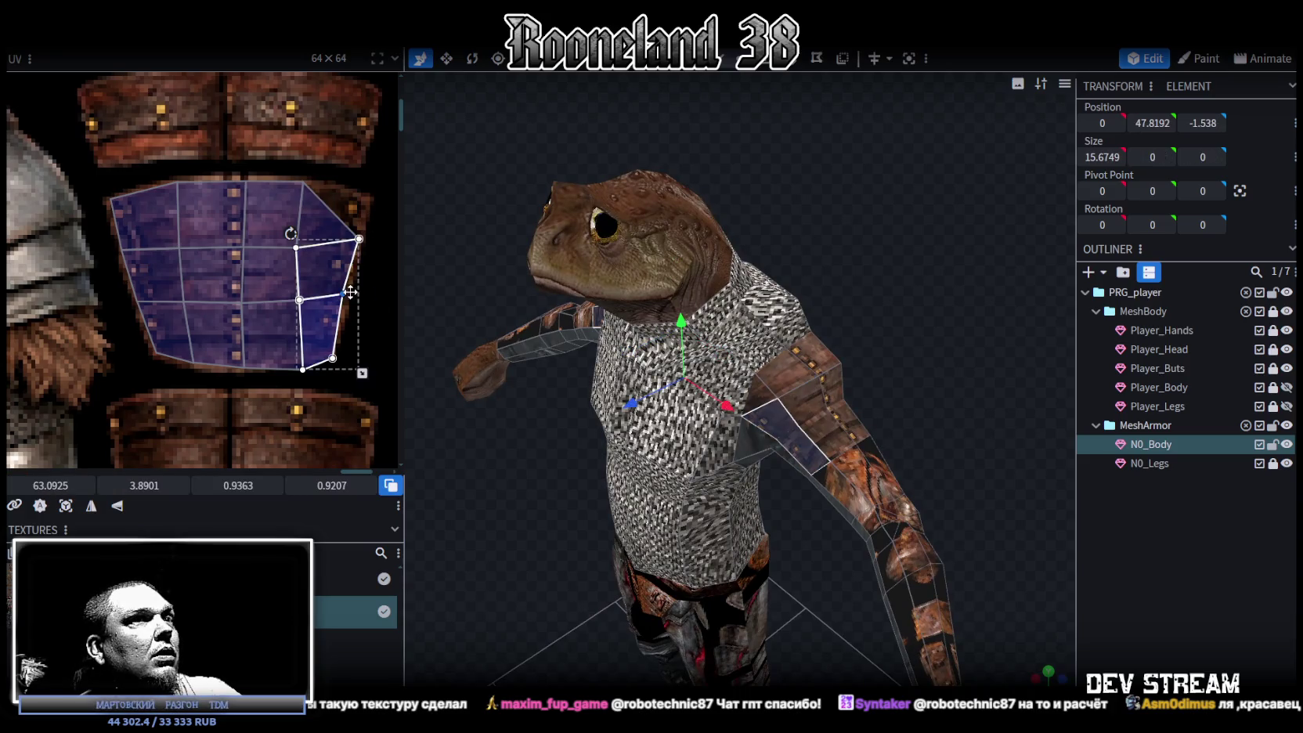
{"action": "left_click", "coordinate": [1062, 510]}
{"action": "mouse_move", "coordinate": [1062, 510]}
{"action": "left_mouse_down"}
{"action": "mouse_move", "coordinate": [944, 366]}
{"action": "mouse_move", "coordinate": [774, 397]}
{"action": "mouse_move", "coordinate": [658, 329]}
{"action": "mouse_move", "coordinate": [633, 330]}
{"action": "mouse_move", "coordinate": [521, 257]}
{"action": "mouse_move", "coordinate": [593, 222]}
{"action": "mouse_move", "coordinate": [565, 258]}
{"action": "mouse_move", "coordinate": [802, 361]}
{"action": "mouse_move", "coordinate": [872, 310]}
{"action": "left_mouse_up"}
{"action": "left_click", "coordinate": [633, 331]}
{"action": "scroll", "coordinate": [229, 280], "scroll_direction": "down", "scroll_amount": 2}
{"action": "scroll", "coordinate": [266, 314], "scroll_direction": "down", "scroll_amount": 2}
{"action": "scroll", "coordinate": [289, 254], "scroll_direction": "down", "scroll_amount": 2}
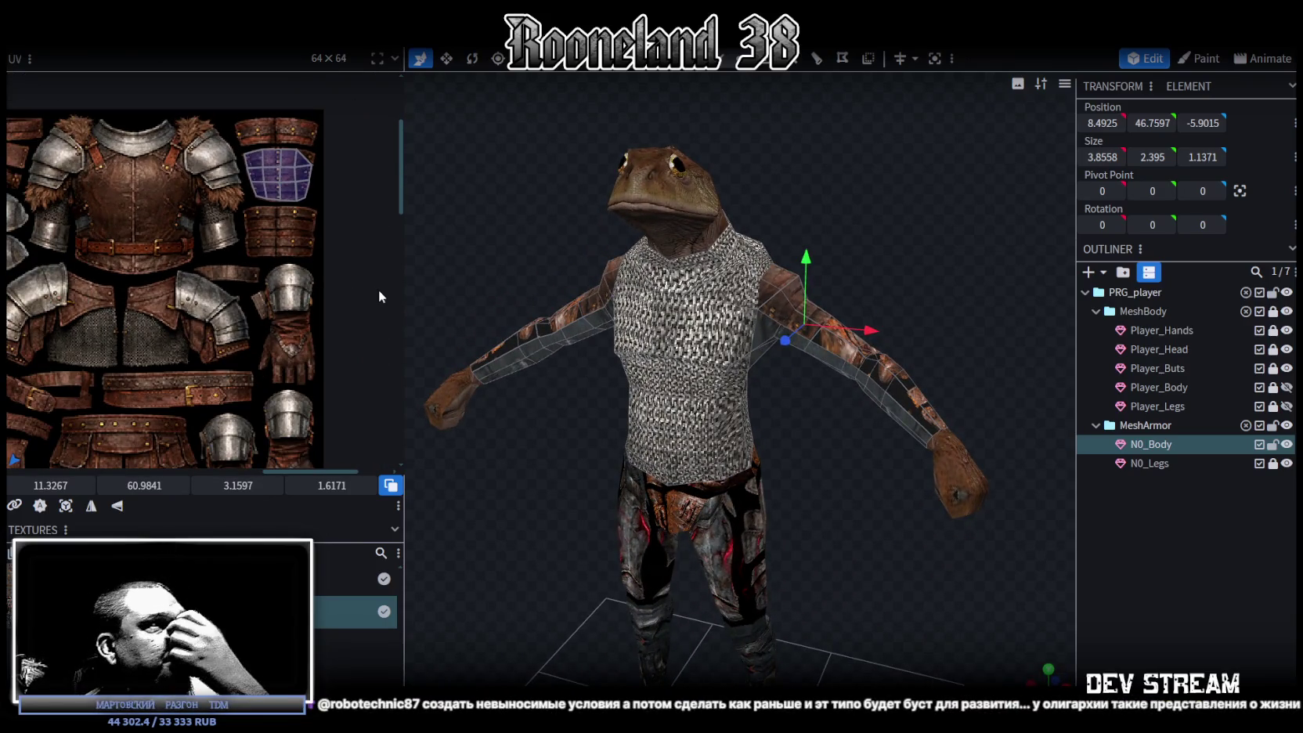
{"action": "scroll", "coordinate": [379, 290], "scroll_direction": "up", "scroll_amount": 1}
{"action": "scroll", "coordinate": [264, 257], "scroll_direction": "up", "scroll_amount": 2}
{"action": "scroll", "coordinate": [264, 257], "scroll_direction": "up", "scroll_amount": 1}
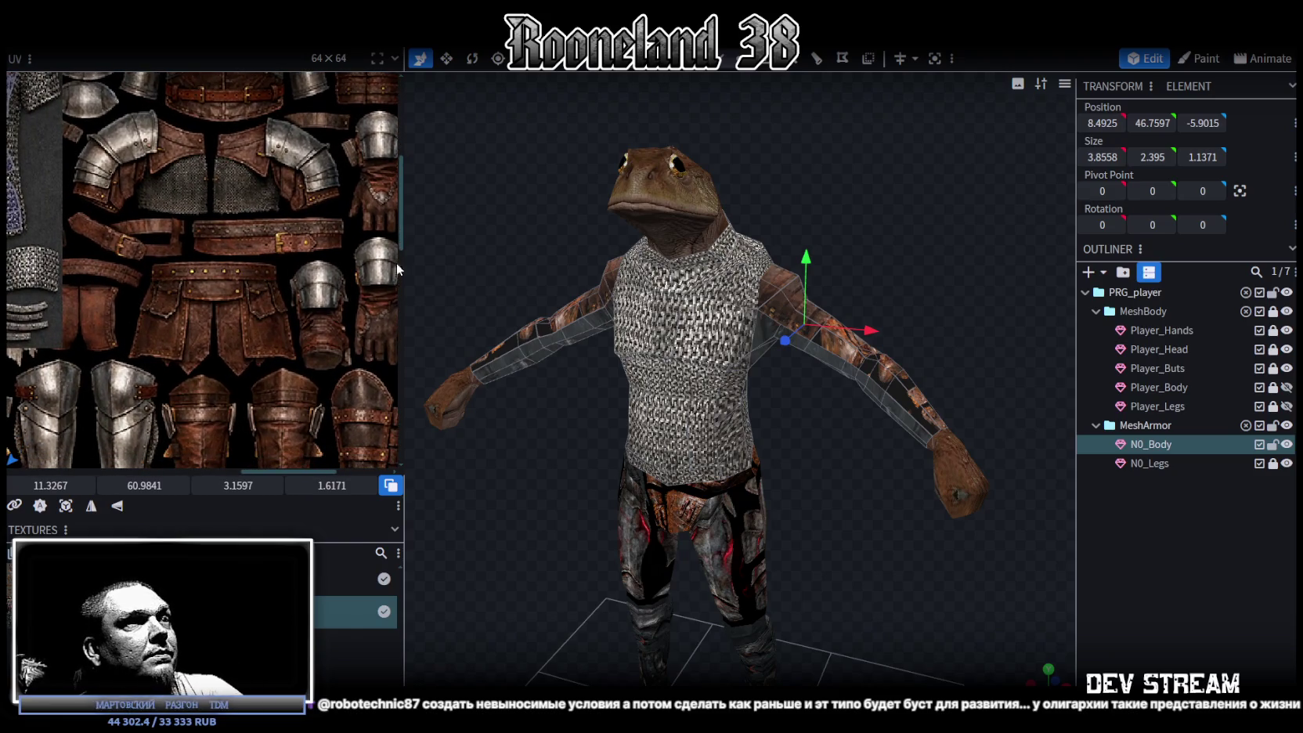